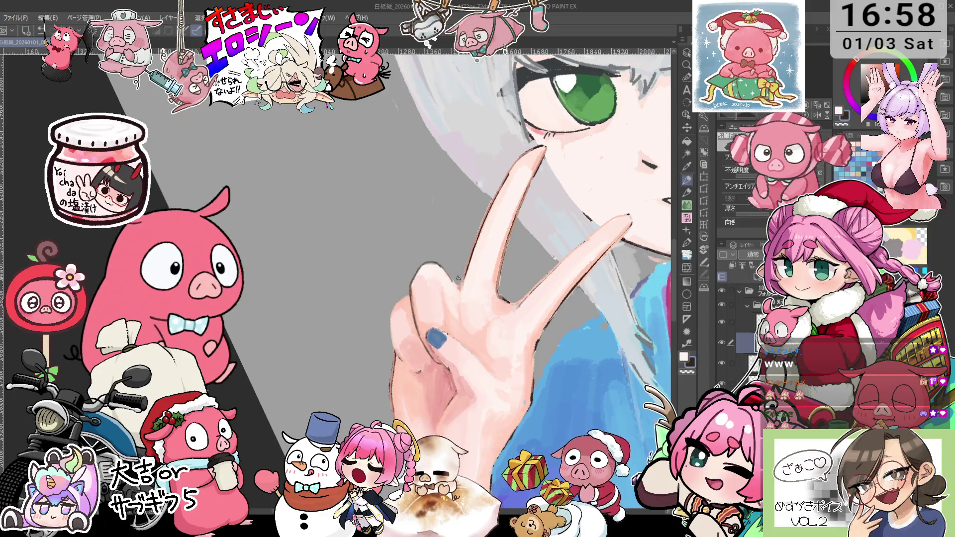
Pan, rotate and zoom the view in close on the peace-sign hand.
drag(458, 277, 461, 256)
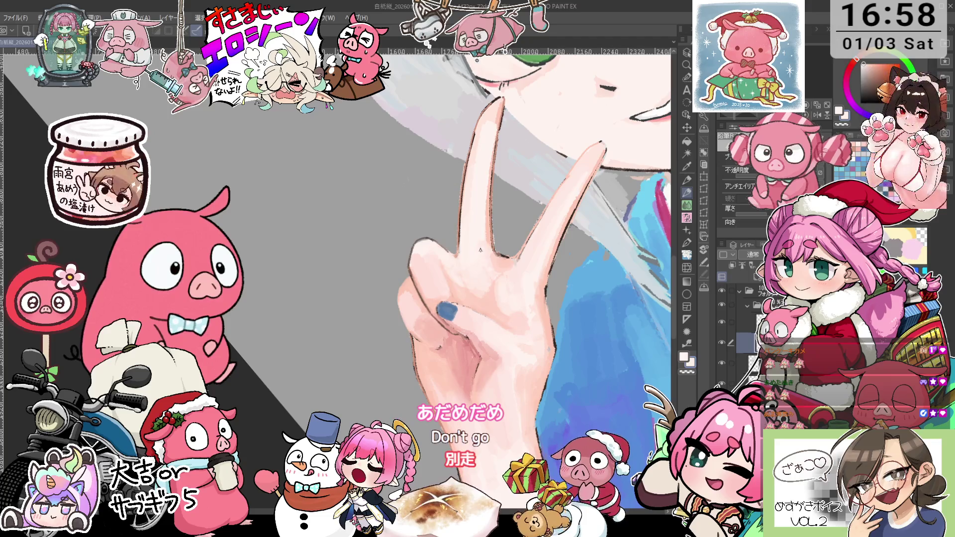
drag(457, 257, 473, 247)
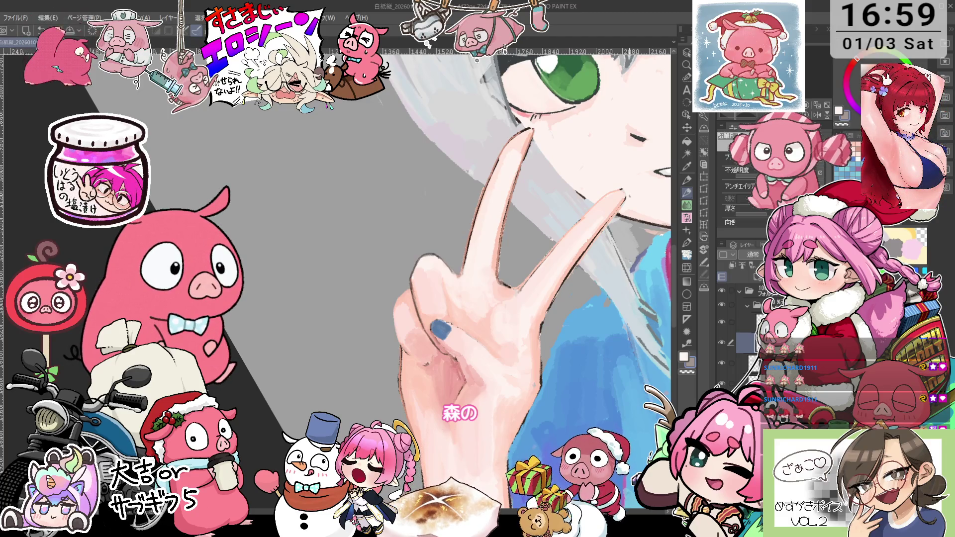
scroll(491, 158, up, 2)
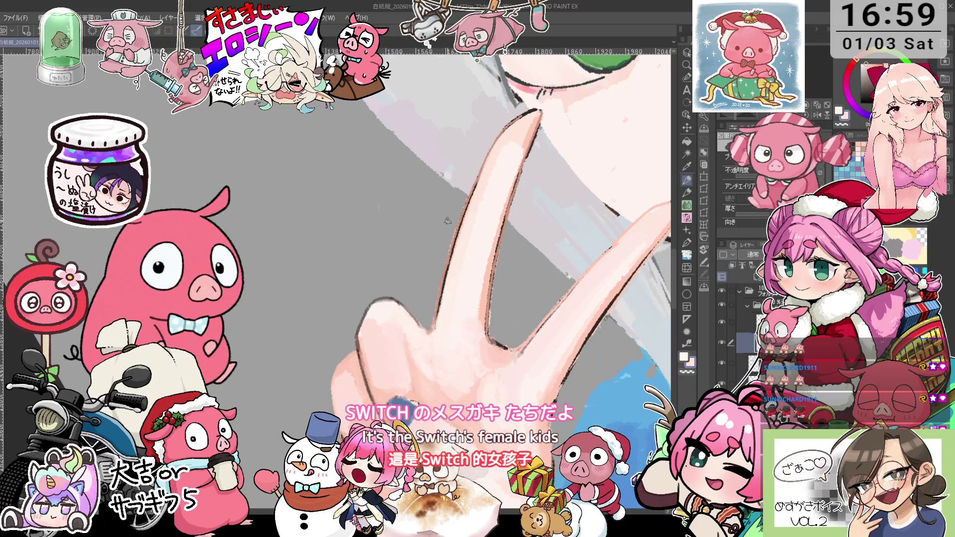
key(ctrl+minus)
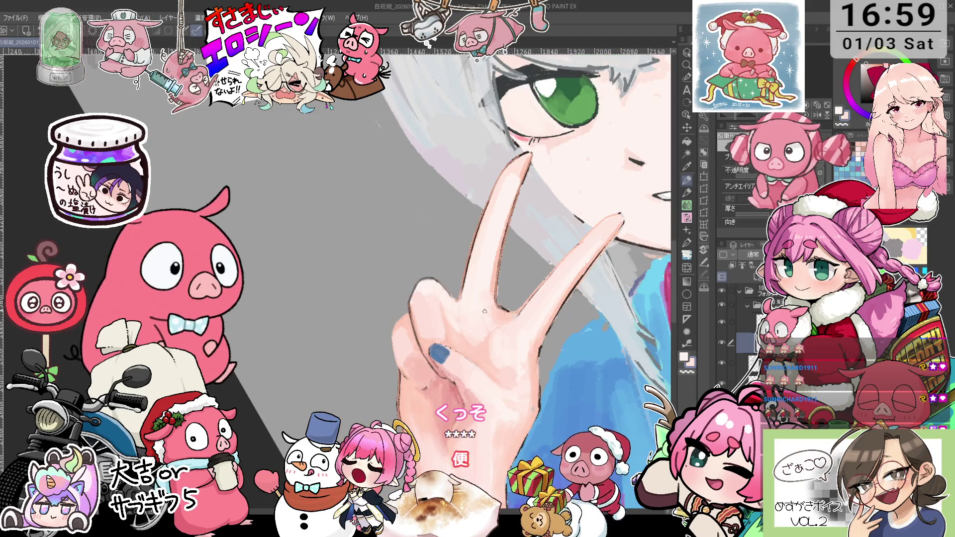
key(ctrl+plus)
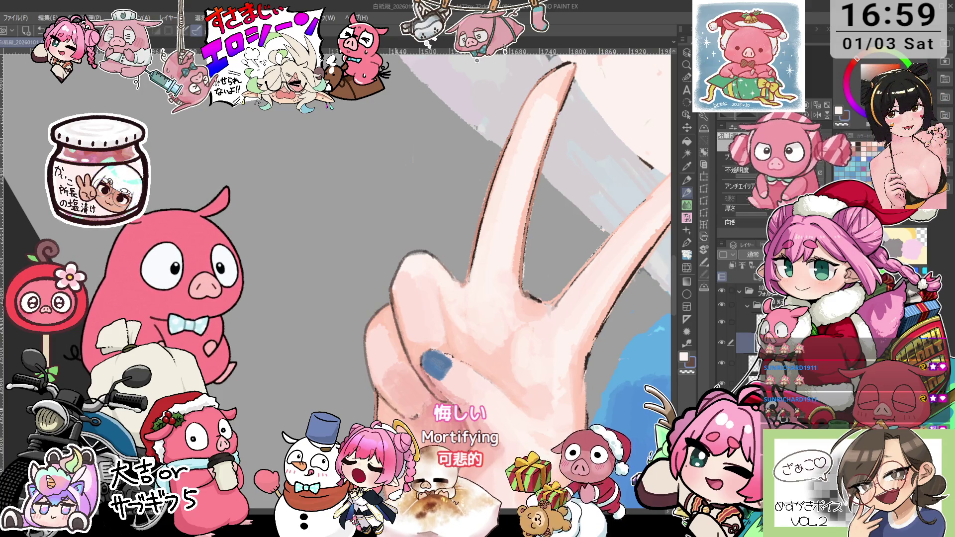
key(minus)
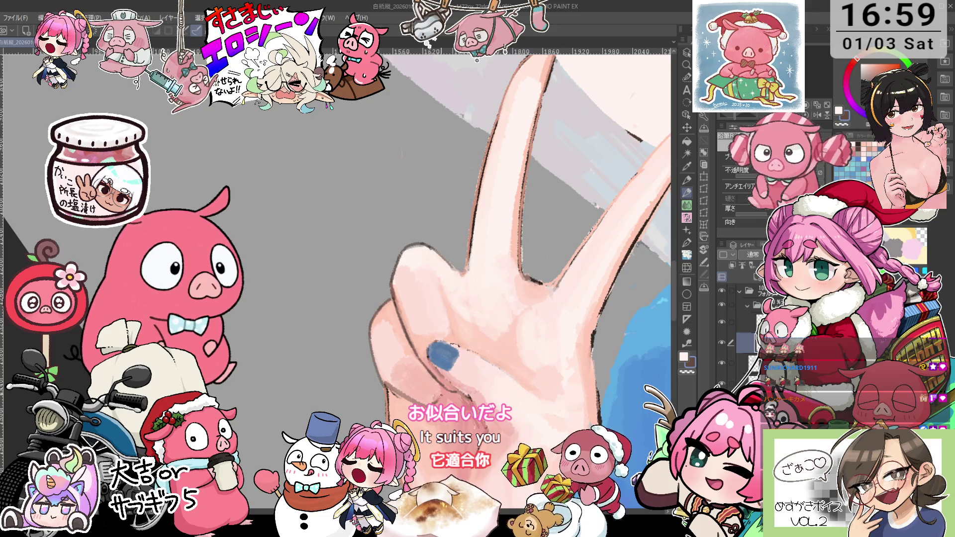
scroll(645, 387, down, 3)
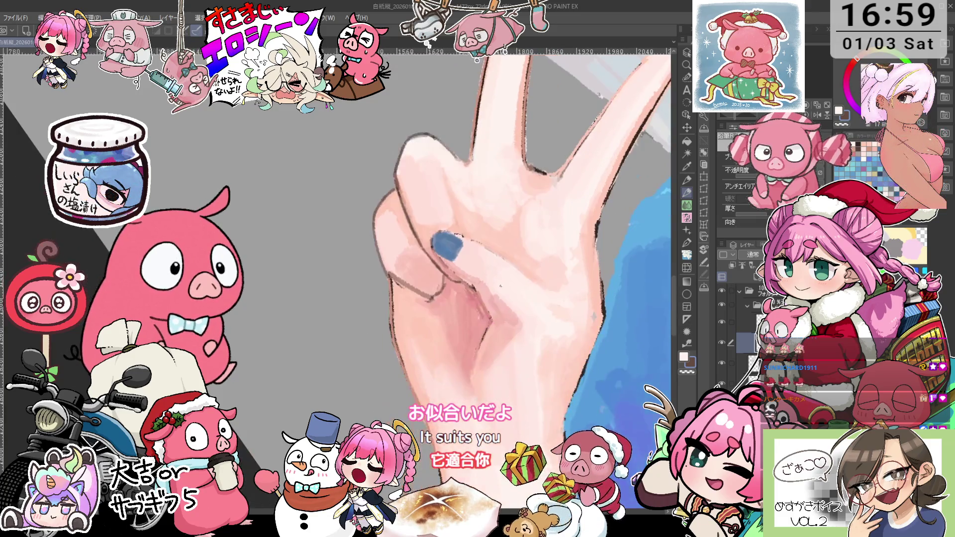
key(ctrl+plus)
key(ctrl+plus)
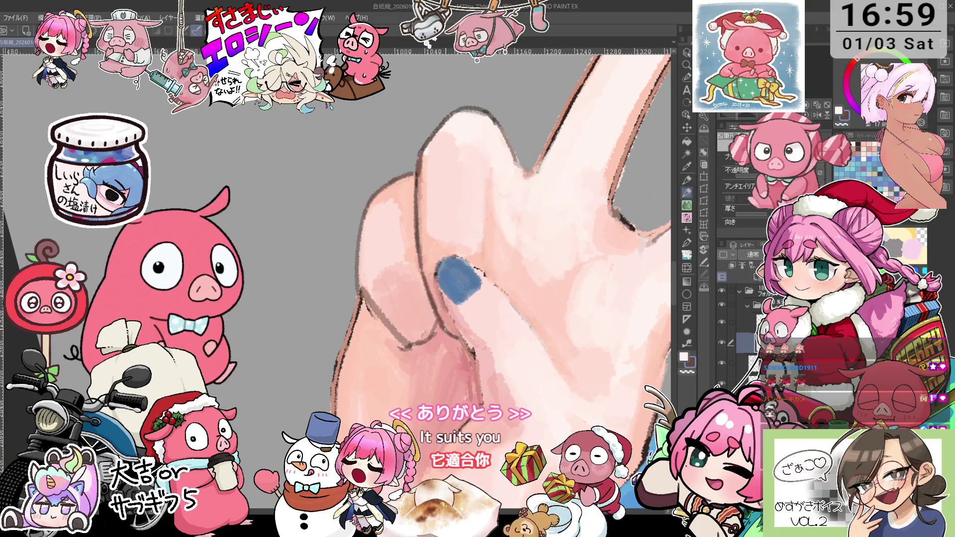
key(ctrl+minus)
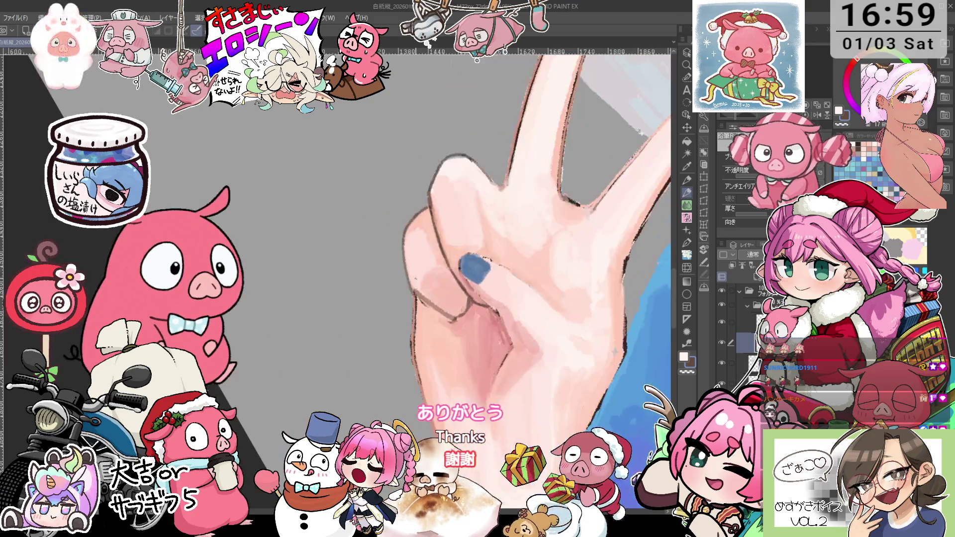
key(ctrl+minus)
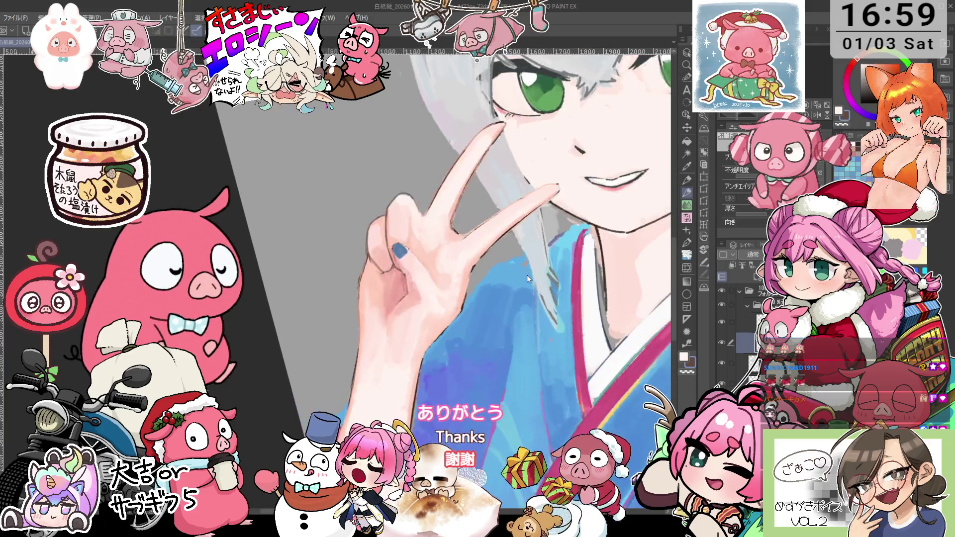
Zoom out and rotate the view to frame both eyes and the hand.
scroll(520, 269, up, 1)
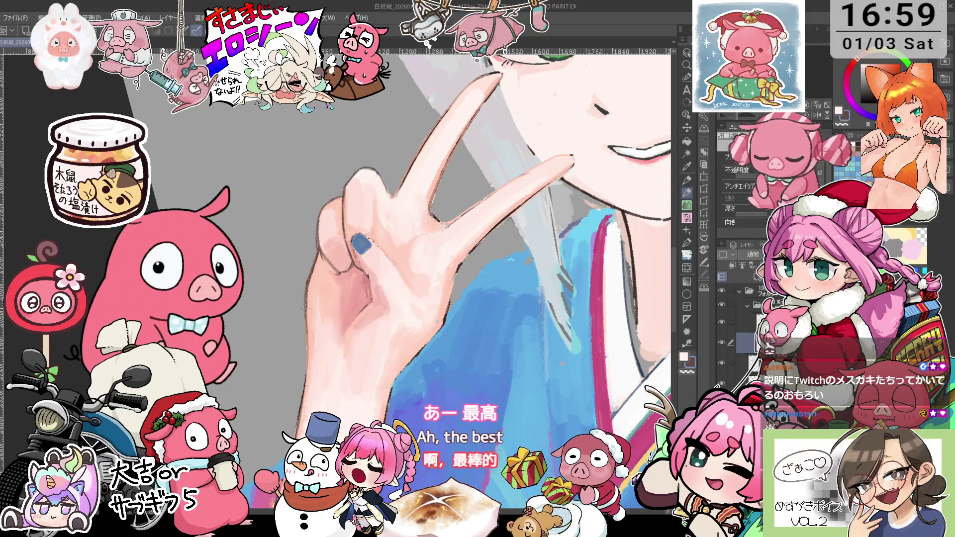
key(ctrl+minus)
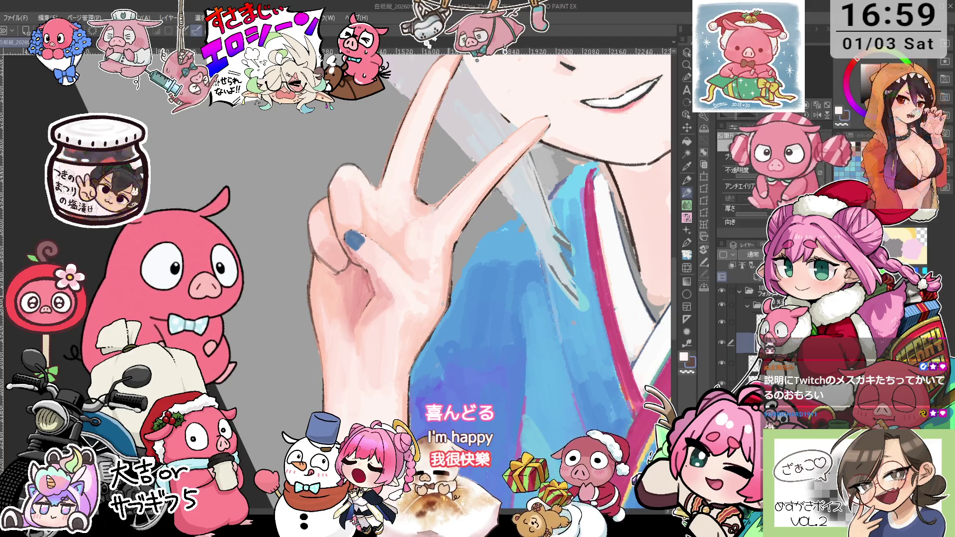
key(ctrl+minus)
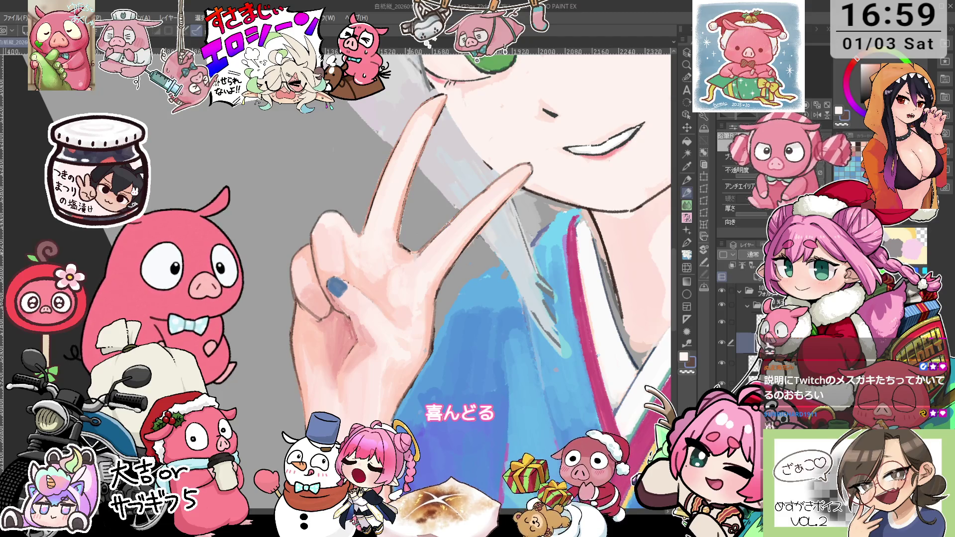
key(asciicircum)
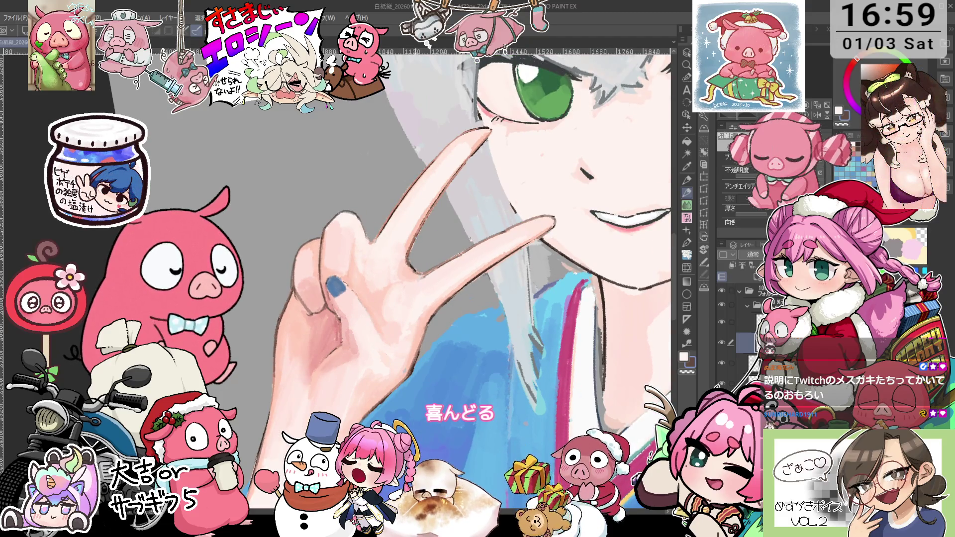
key(ctrl+minus)
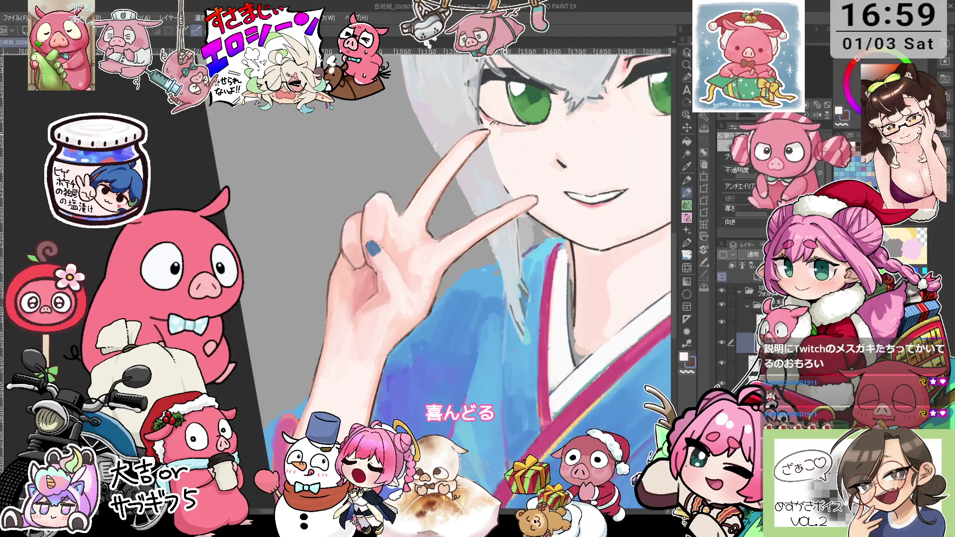
key(ctrl+plus)
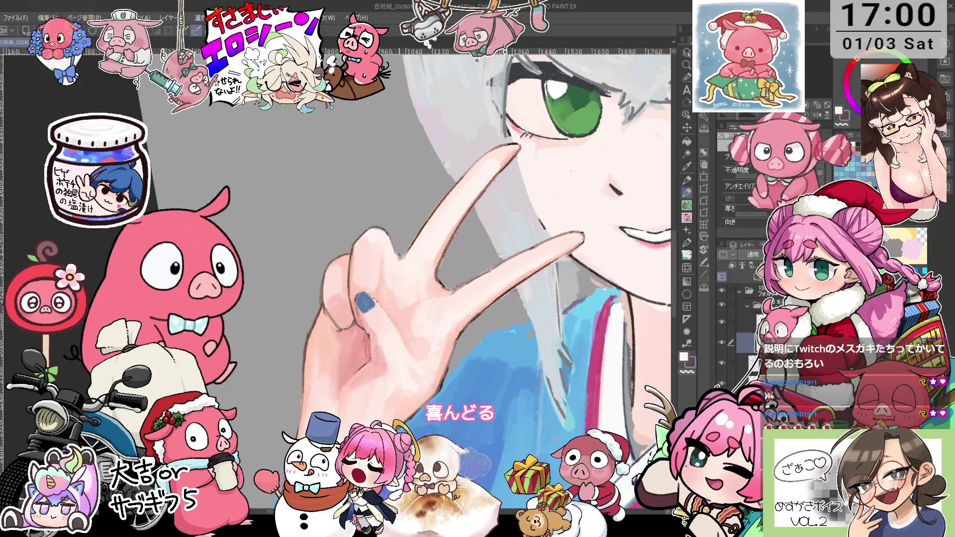
drag(468, 249, 457, 260)
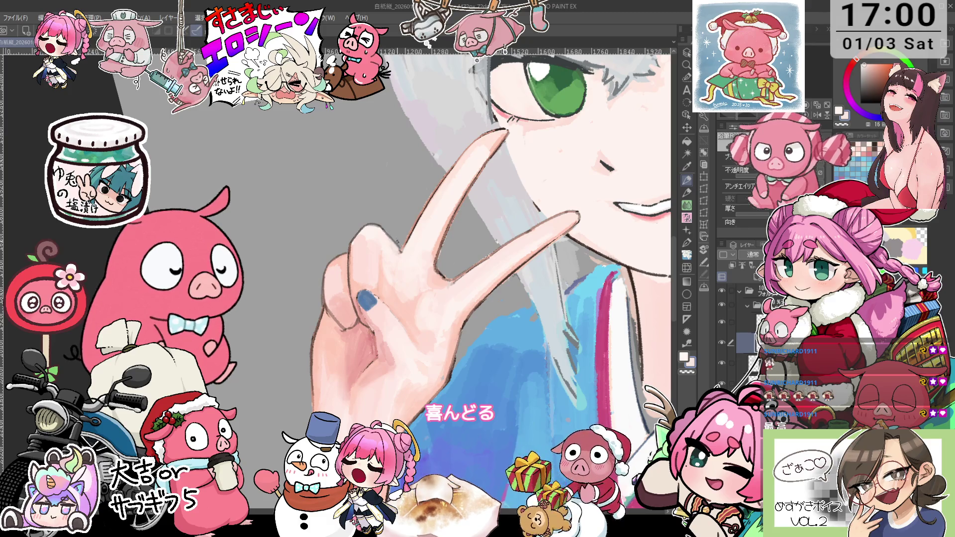
scroll(399, 247, up, 1)
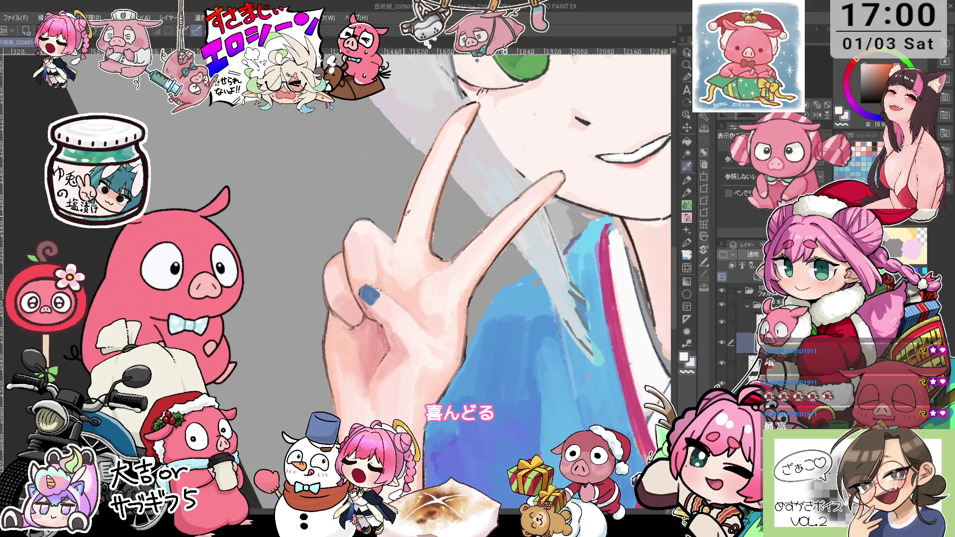
scroll(369, 235, up, 1)
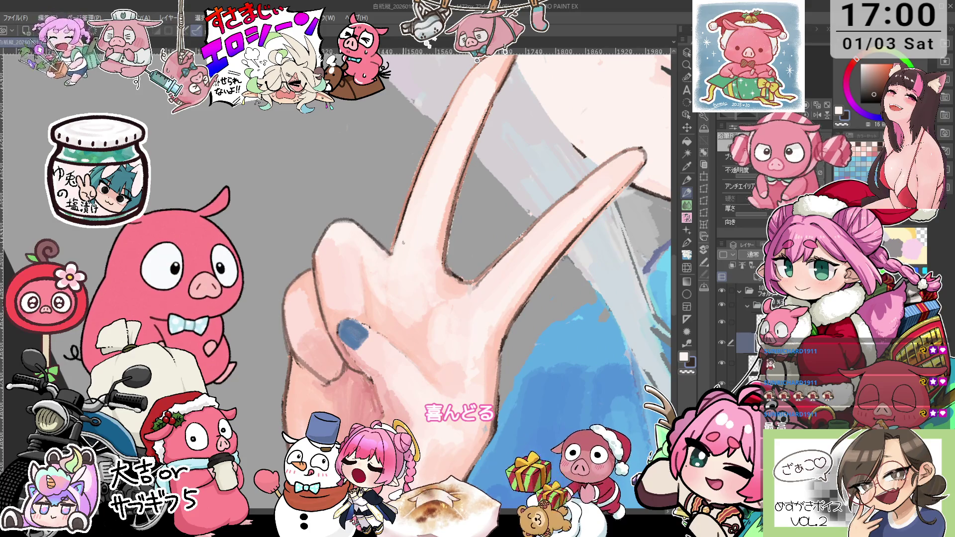
scroll(370, 235, down, 2)
scroll(400, 274, down, 3)
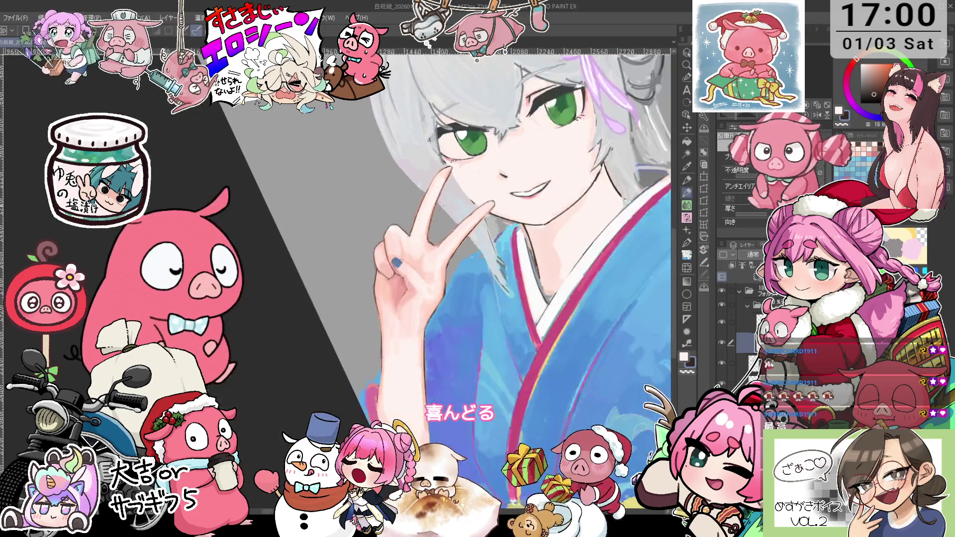
scroll(400, 274, up, 2)
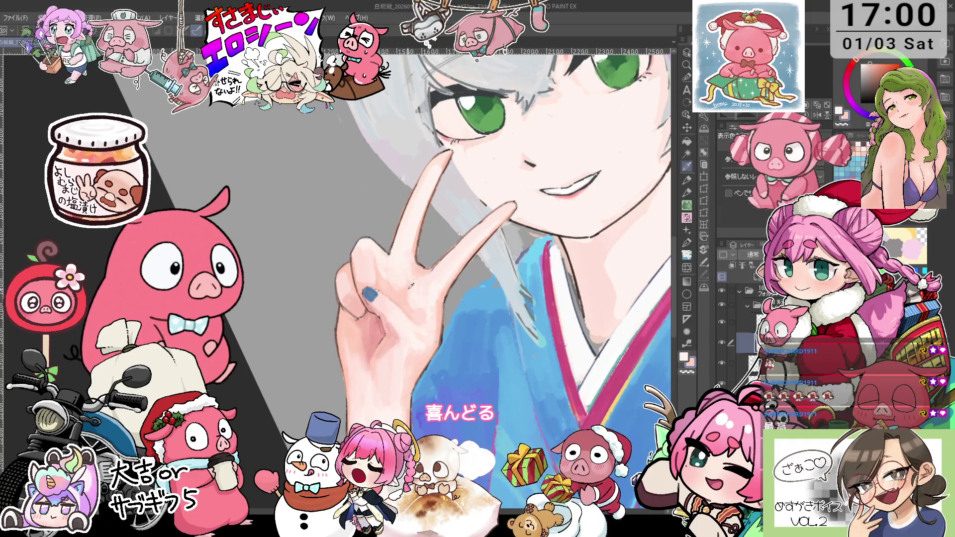
Rotate the view counter-clockwise and switch to the Selection Pen subtool.
key(minus)
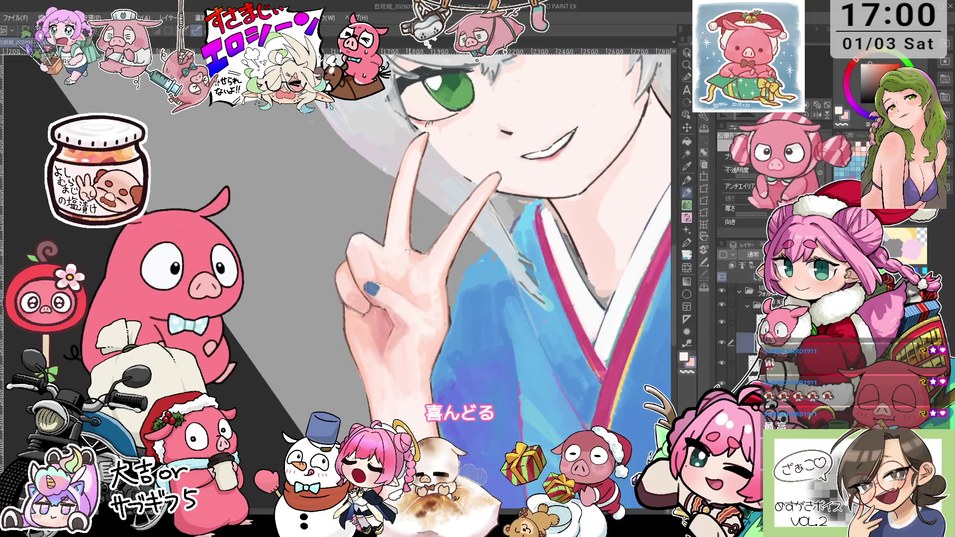
scroll(537, 200, down, 1)
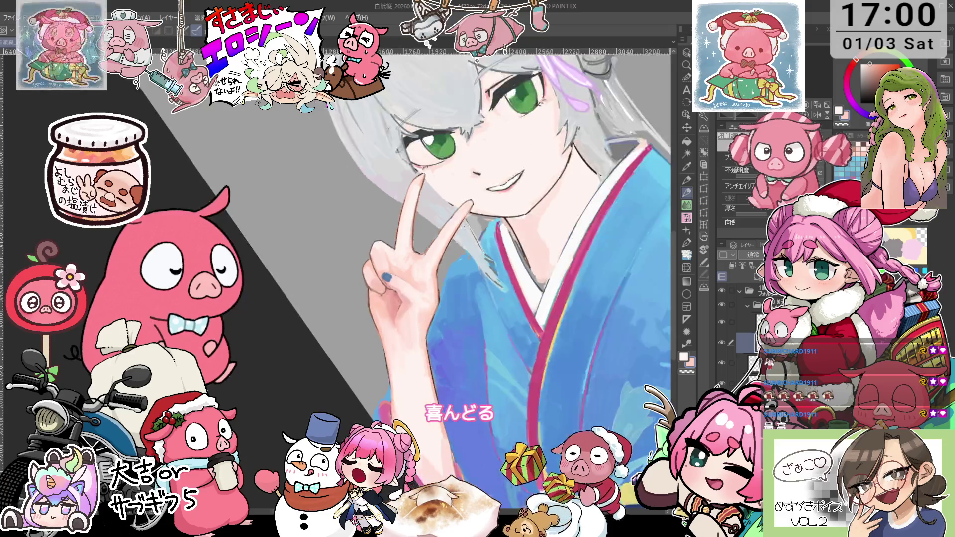
scroll(537, 200, down, 1)
key(m)
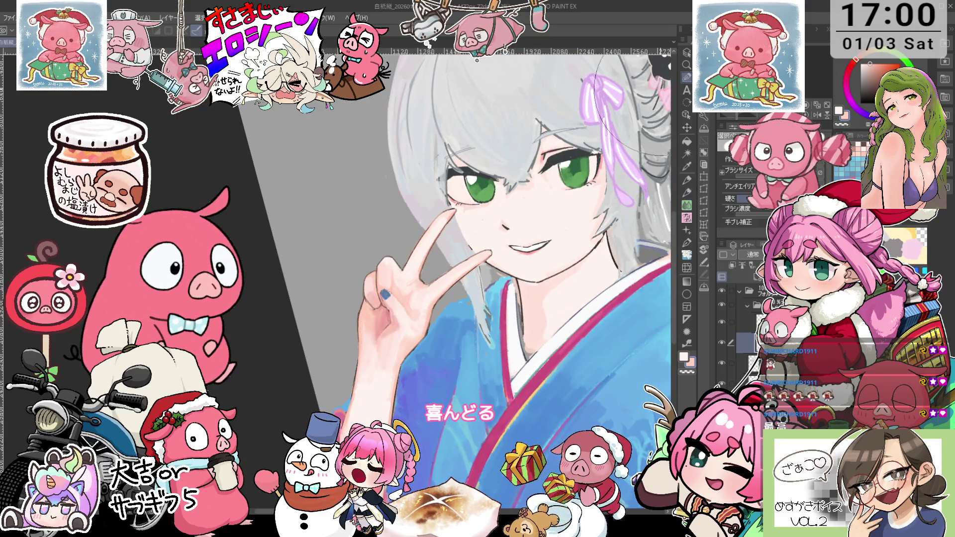
Select the fingers and chin, nudge them with Scale/Rotate, confirm, and deselect.
drag(439, 291, 497, 248)
click(499, 330)
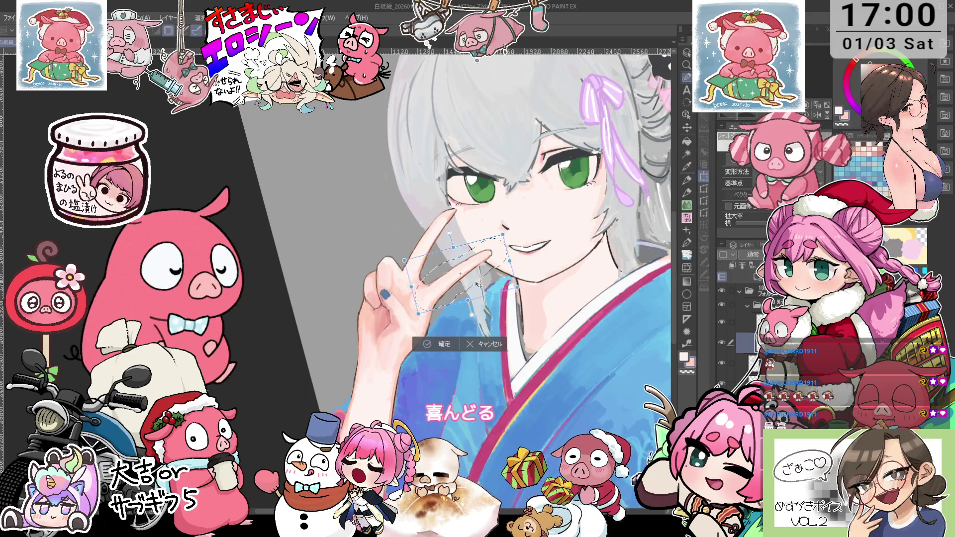
drag(480, 282, 478, 280)
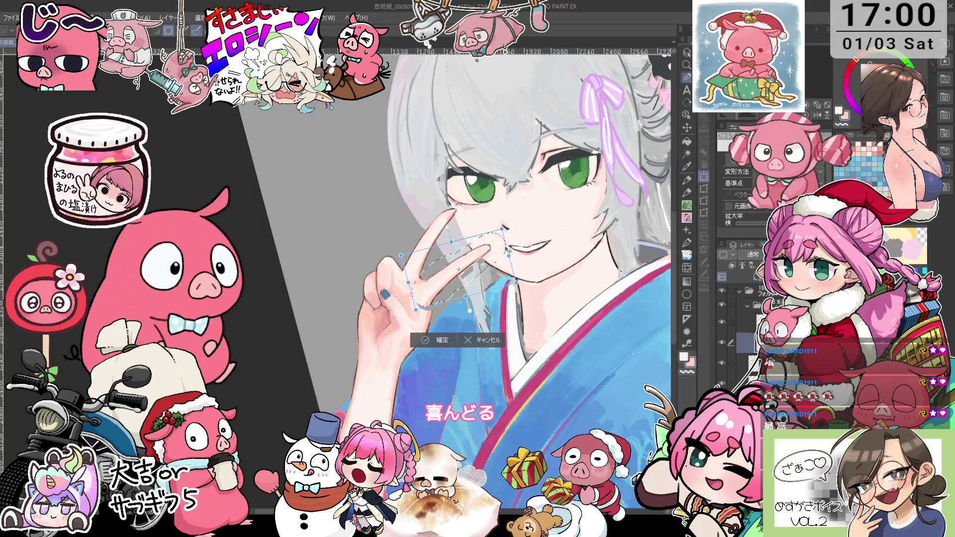
drag(457, 269, 455, 266)
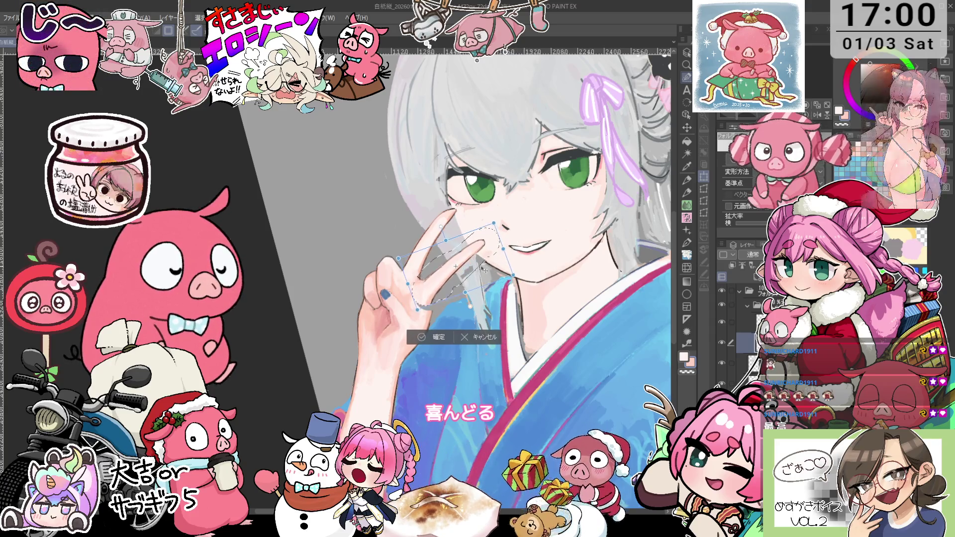
drag(471, 275, 482, 277)
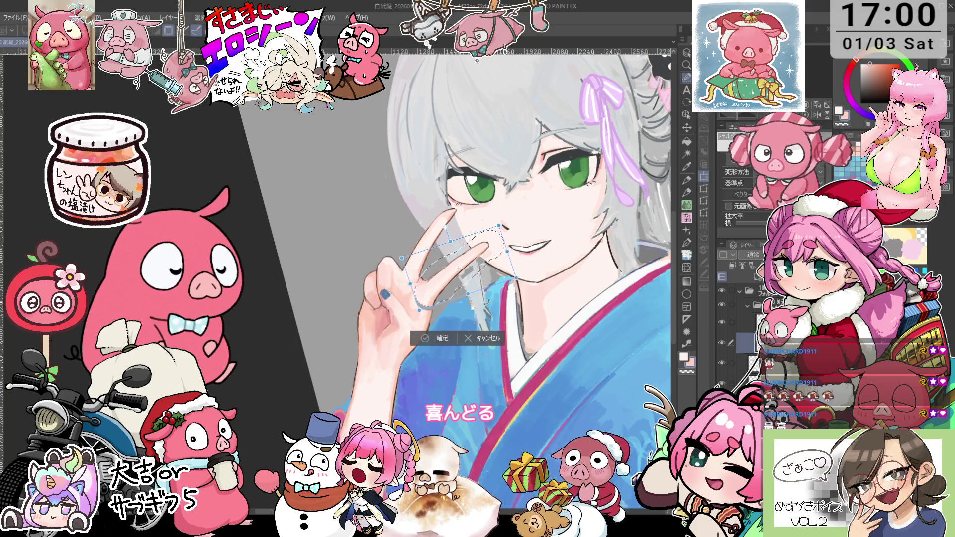
click(439, 338)
click(370, 326)
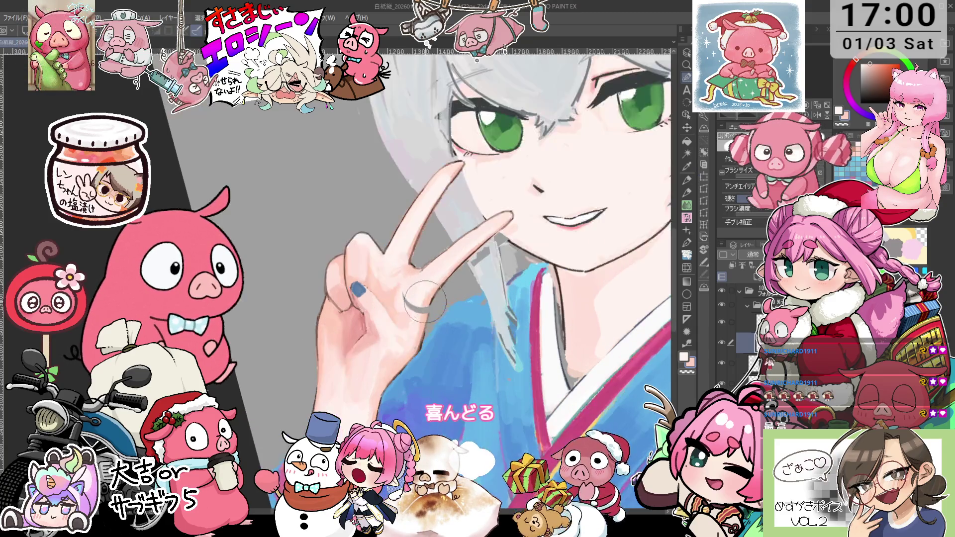
Move the view from the hair bun down to the blue kimono and navy-and-yellow obi.
scroll(438, 305, up, 2)
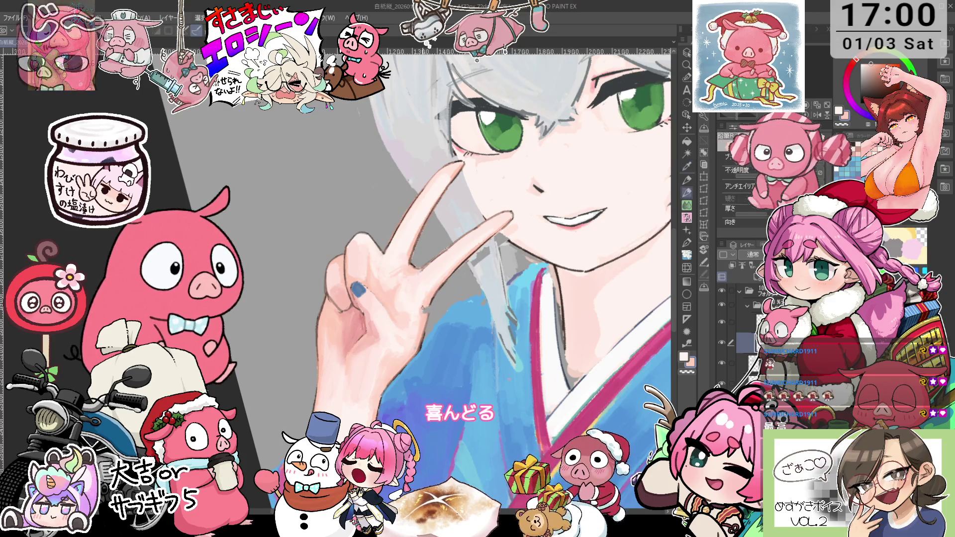
scroll(448, 289, down, 1)
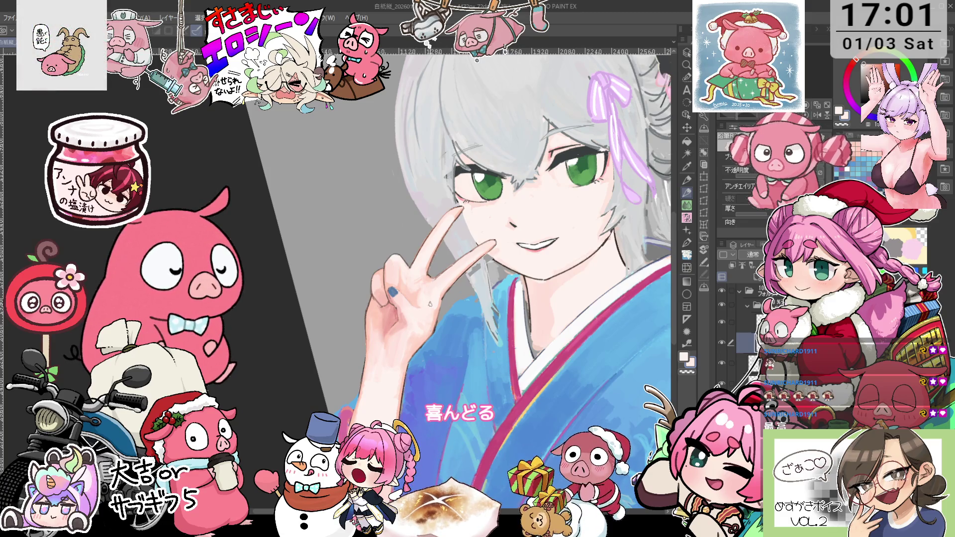
scroll(429, 314, down, 2)
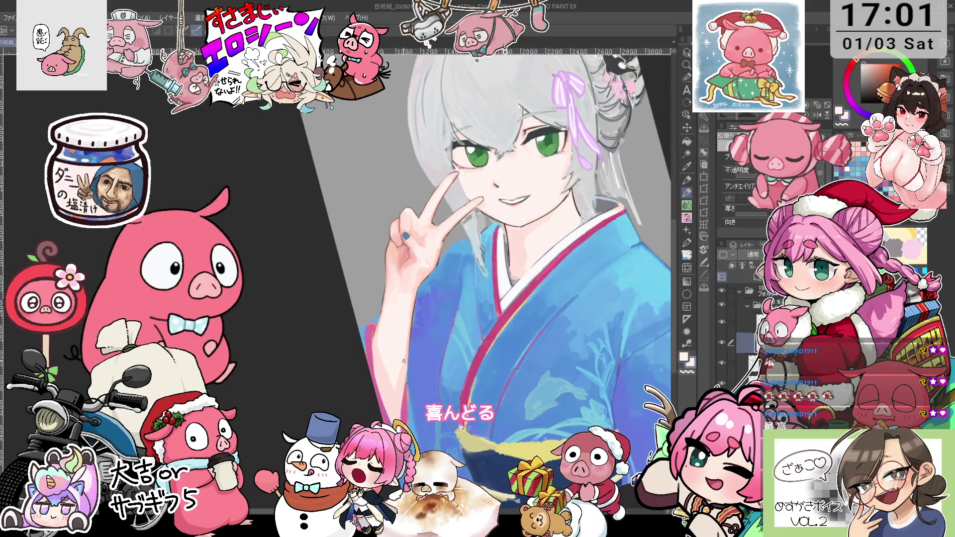
drag(403, 361, 404, 353)
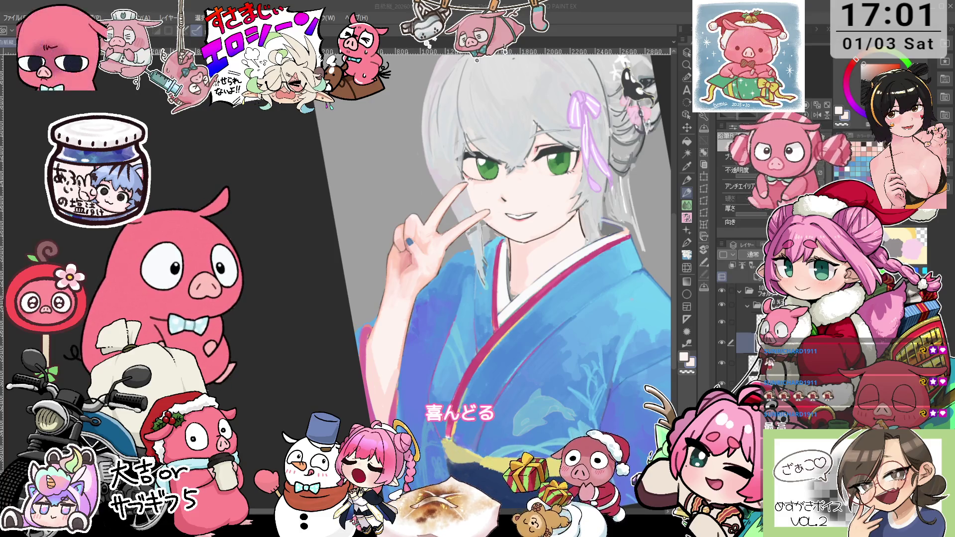
scroll(473, 274, up, 5)
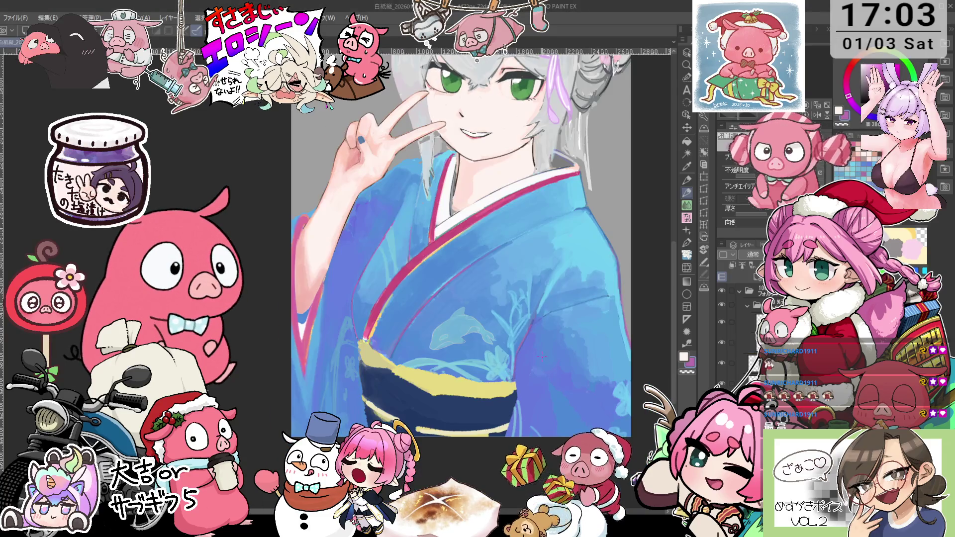
key(asciicircum)
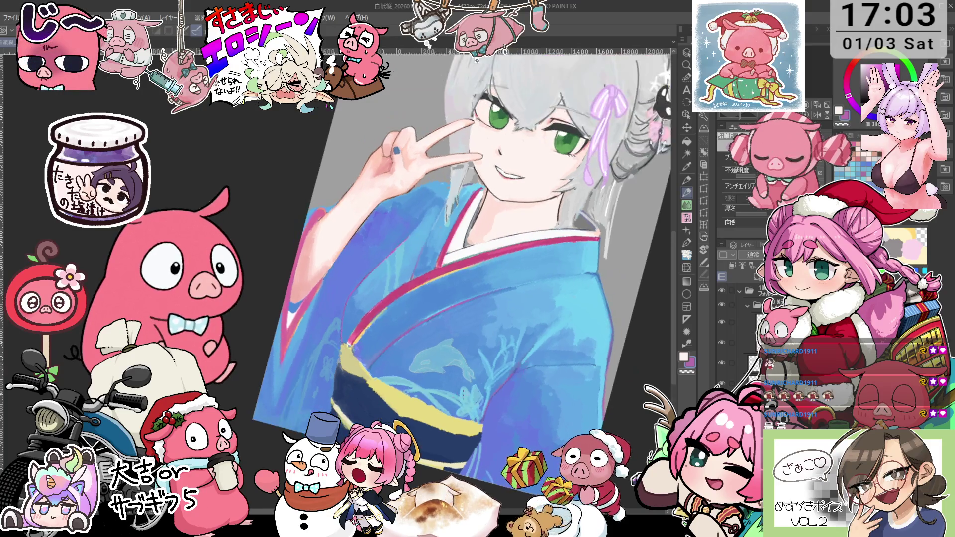
key(p)
key(asciicircum)
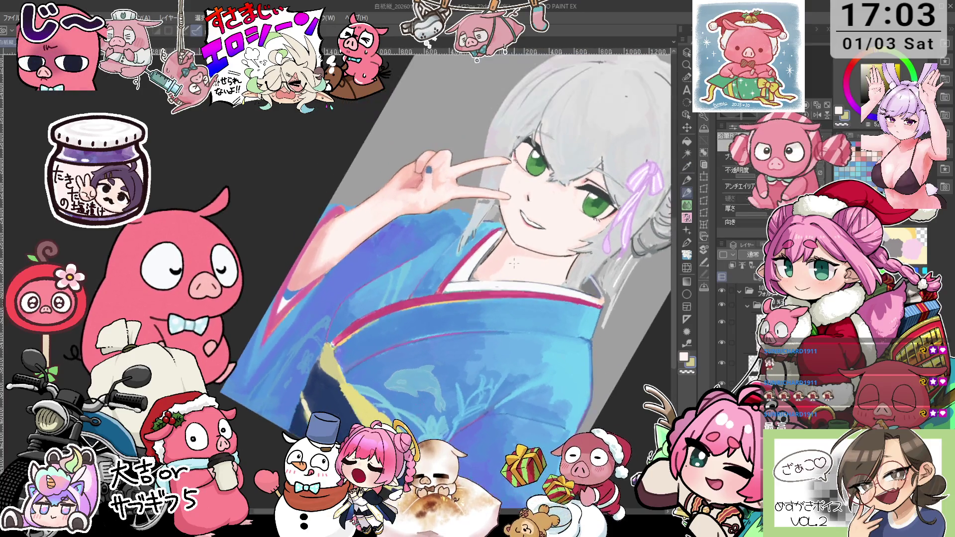
key(asciicircum)
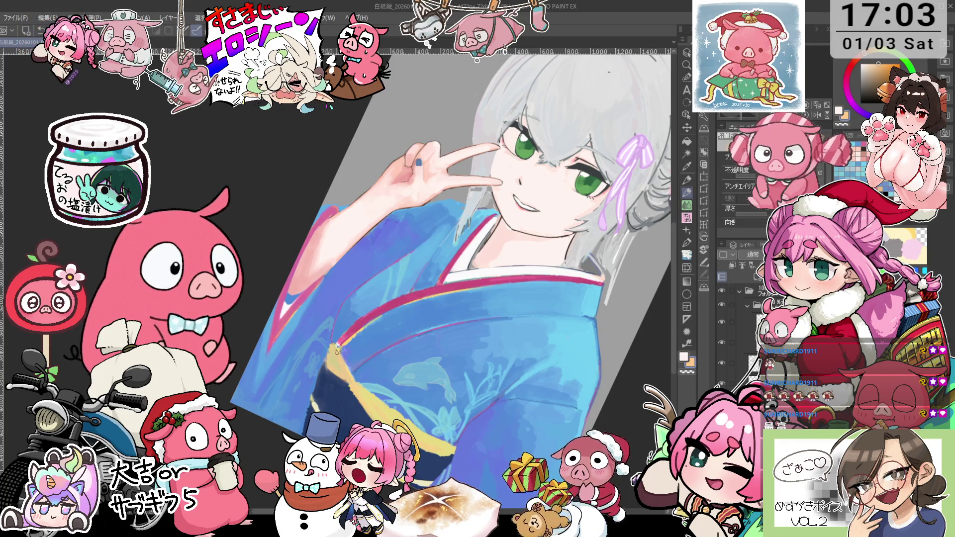
drag(336, 351, 356, 355)
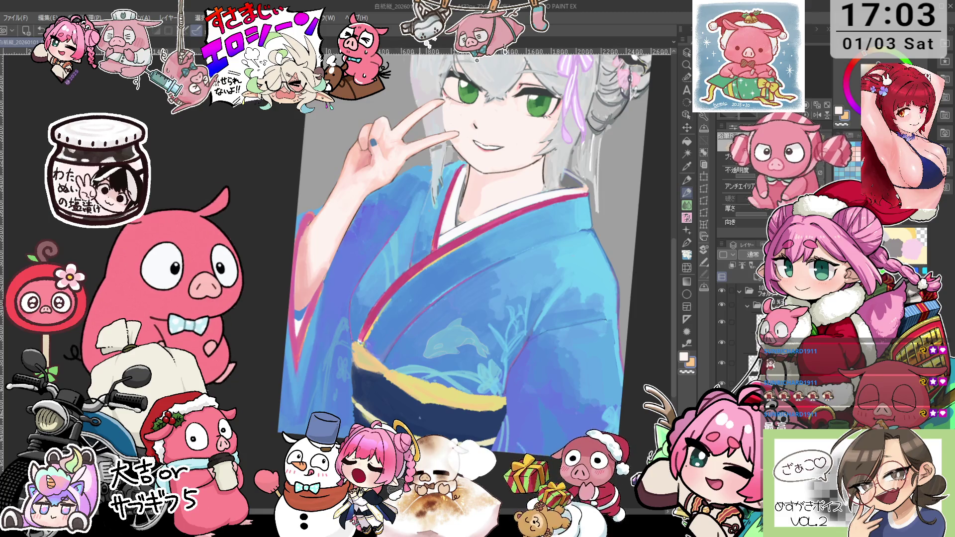
key(g)
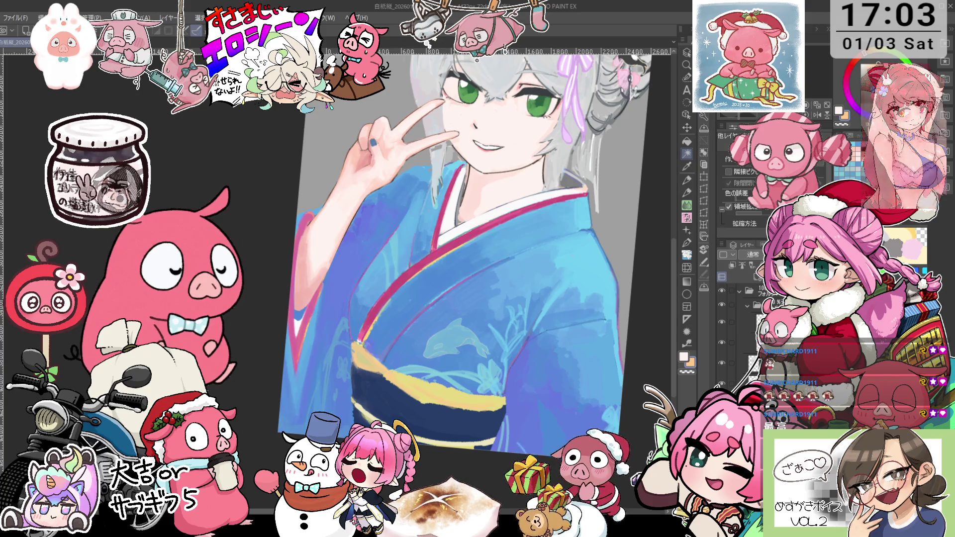
Select the navy obi and paint diagonal strokes and a light-cyan cord across it.
click(426, 423)
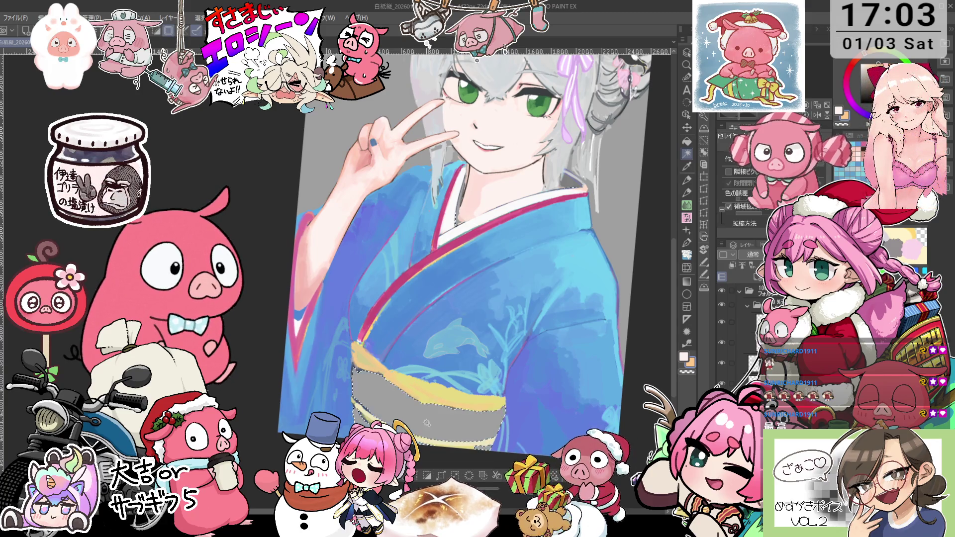
scroll(477, 269, up, 1)
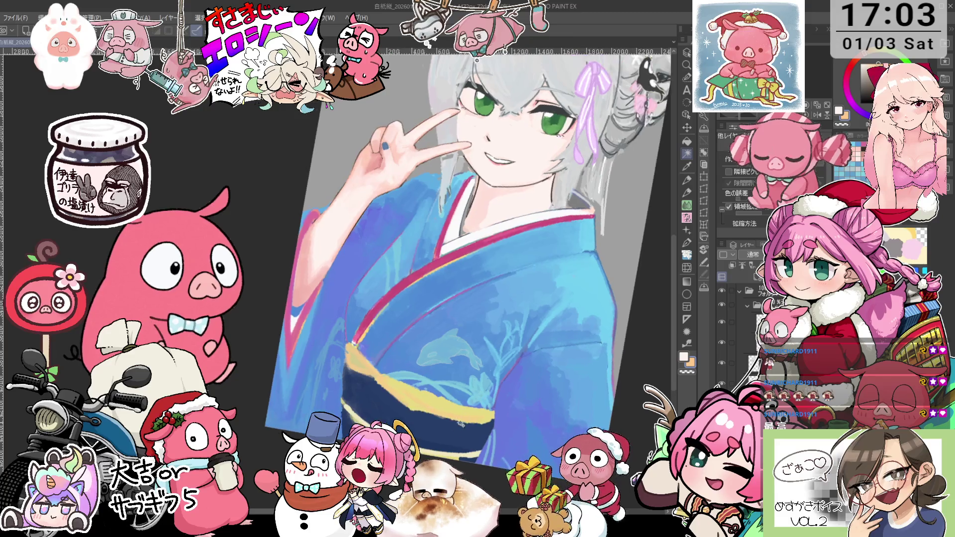
drag(472, 403, 498, 302)
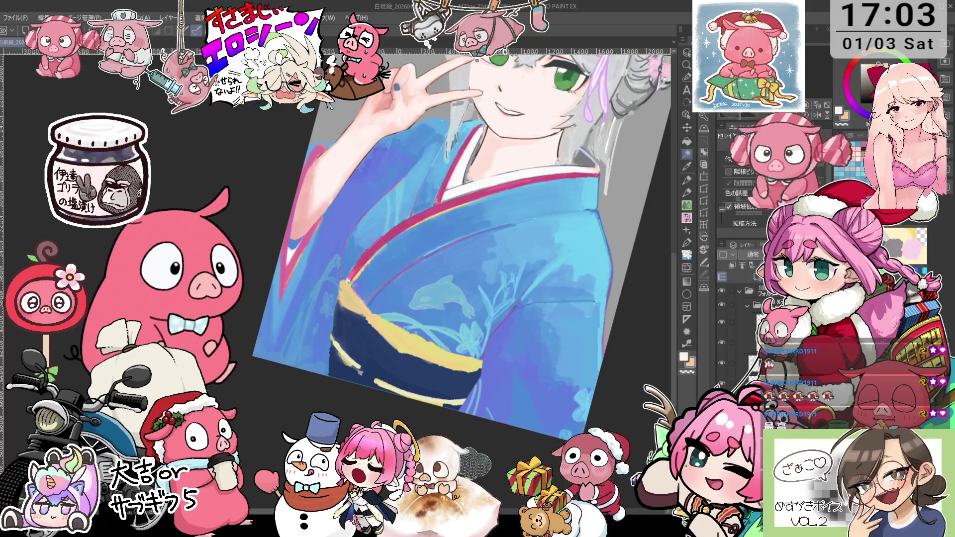
key(p)
drag(399, 351, 448, 401)
mouse_move(403, 354)
mouse_down()
mouse_move(449, 400)
mouse_move(438, 398)
mouse_up()
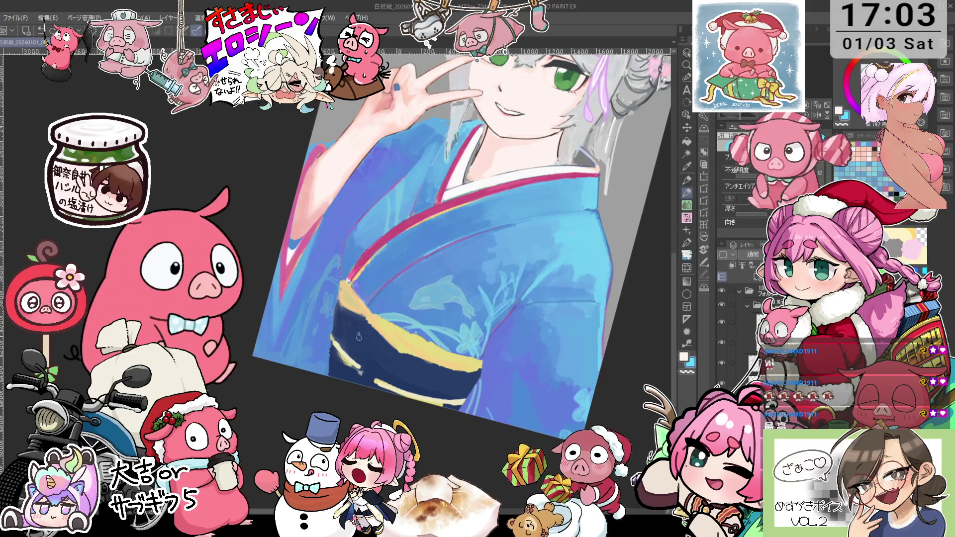
drag(380, 369, 362, 315)
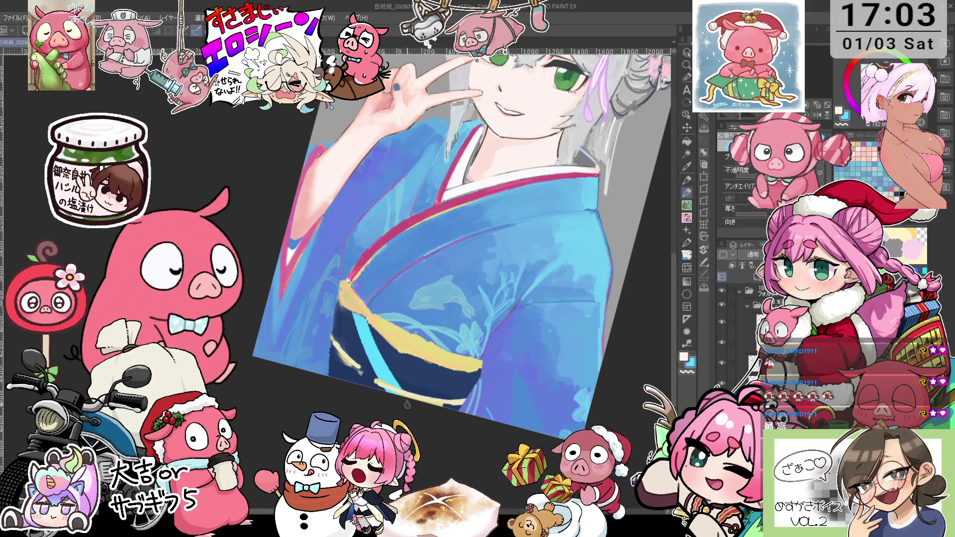
Pan, rotate and zoom the view to frame the face, kimono and obi.
mouse_move(448, 377)
mouse_down()
mouse_move(455, 343)
mouse_move(353, 344)
mouse_up()
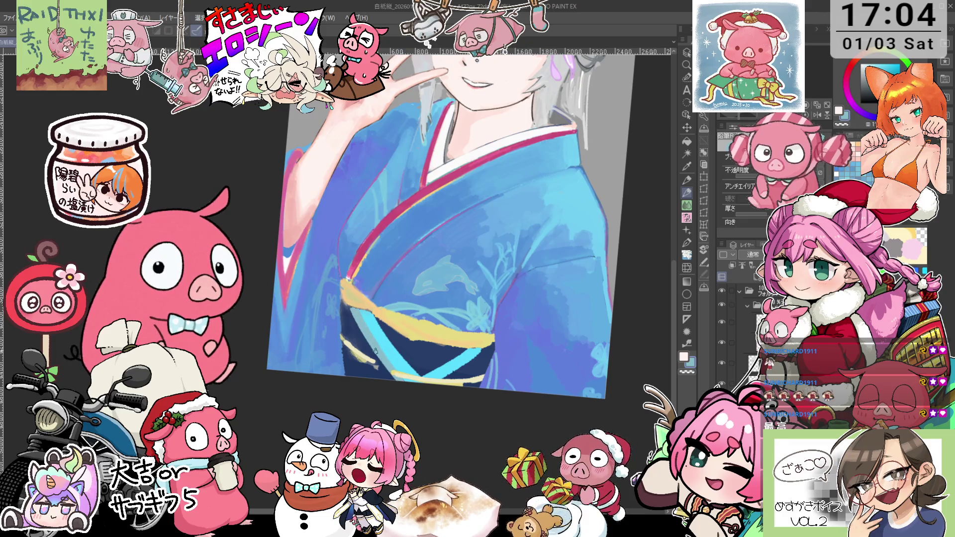
mouse_move(352, 308)
mouse_down()
mouse_move(442, 317)
mouse_move(453, 295)
mouse_up()
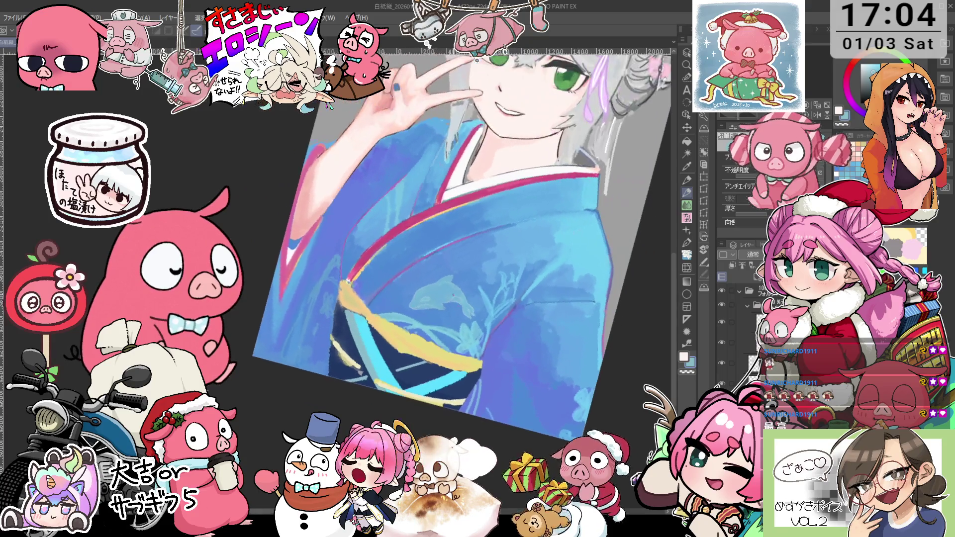
drag(358, 355, 334, 358)
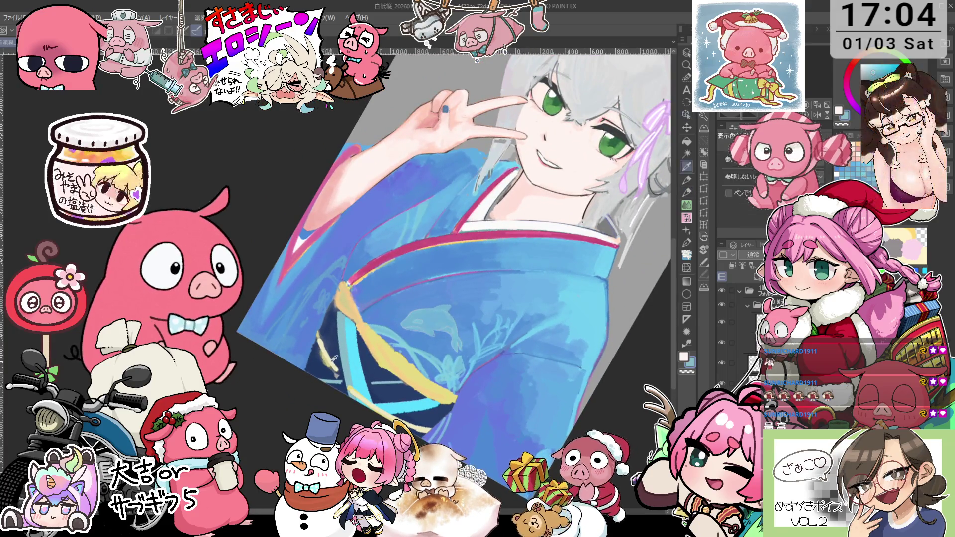
key(p)
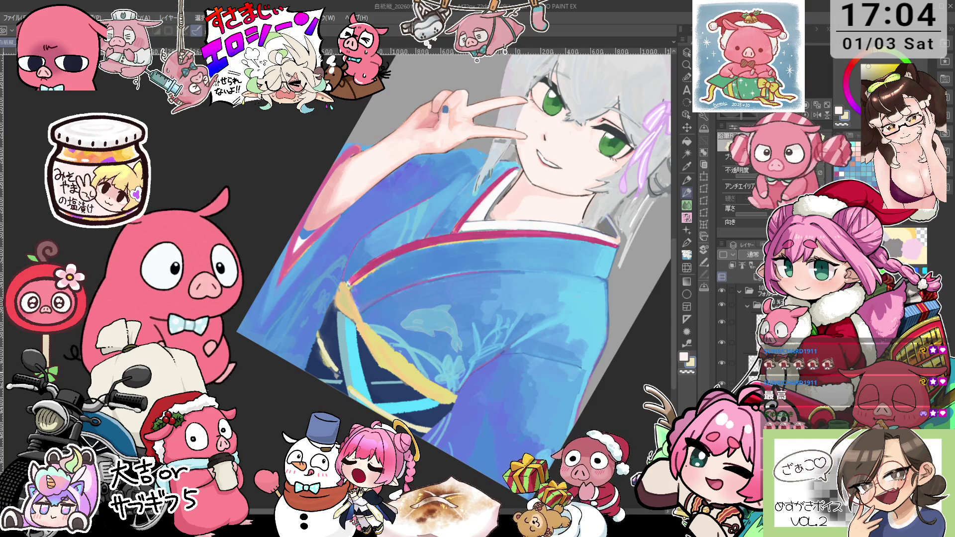
drag(340, 376, 350, 376)
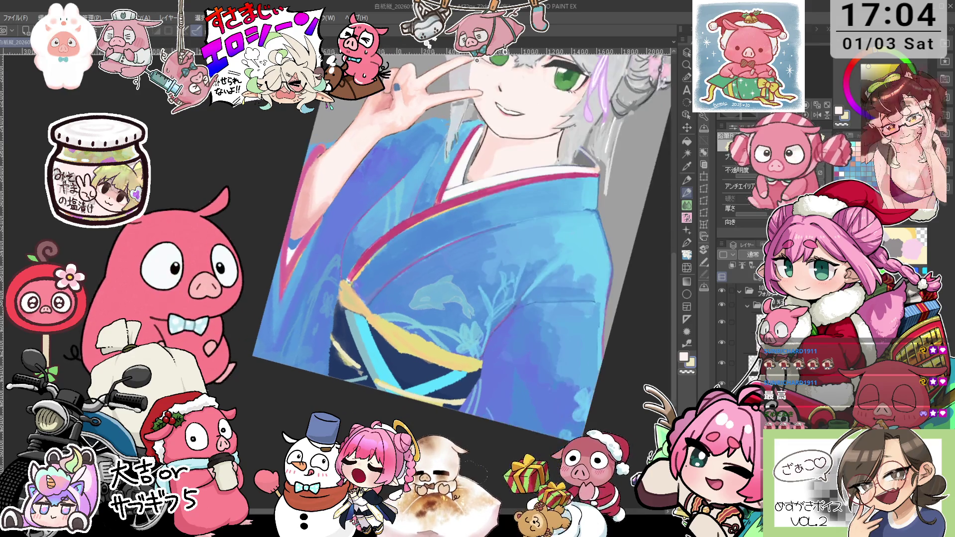
mouse_move(348, 283)
mouse_down()
mouse_move(357, 325)
mouse_move(418, 343)
mouse_up()
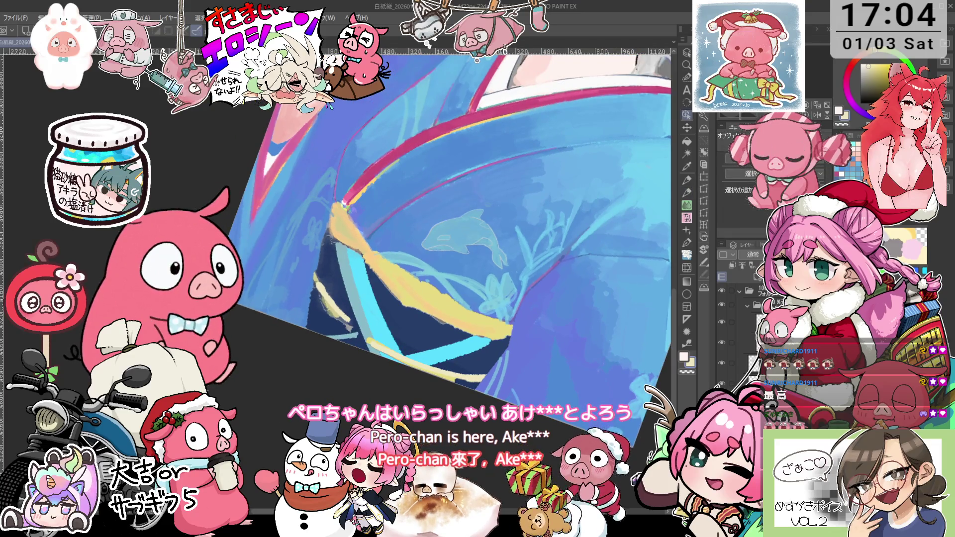
Lasso the dark obi area, paint navy over the lower yellow stripe's right end, and deselect.
key(p)
mouse_move(318, 273)
mouse_down()
mouse_move(359, 329)
mouse_move(365, 320)
mouse_up()
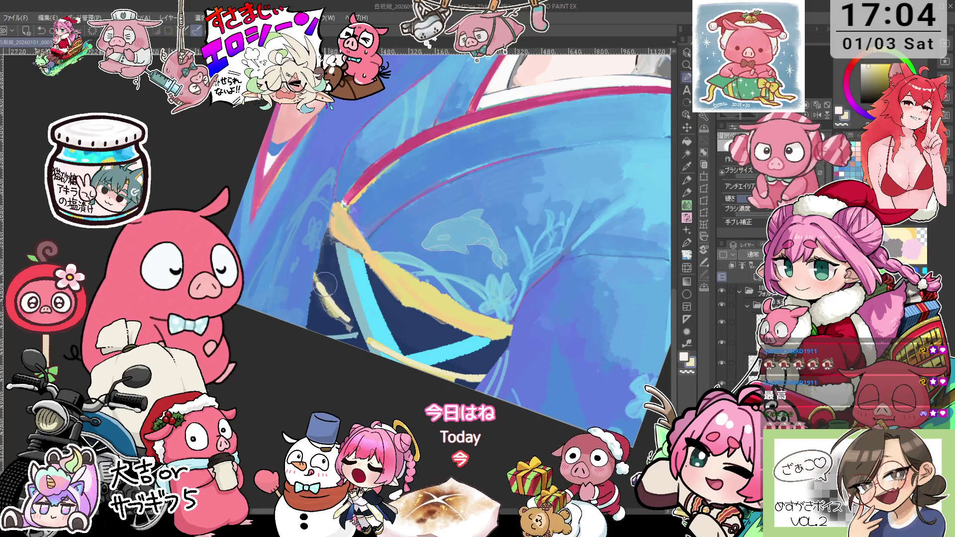
drag(326, 285, 469, 332)
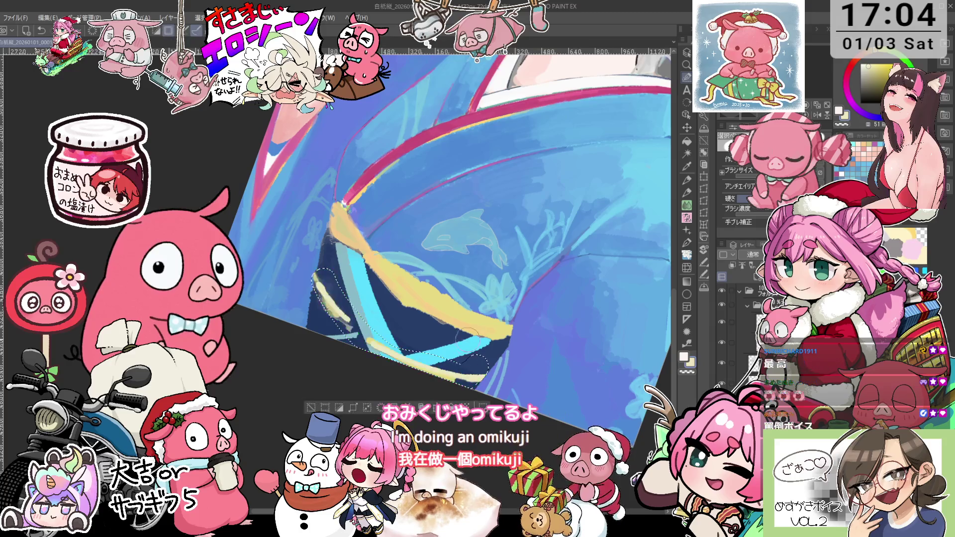
drag(477, 373, 427, 369)
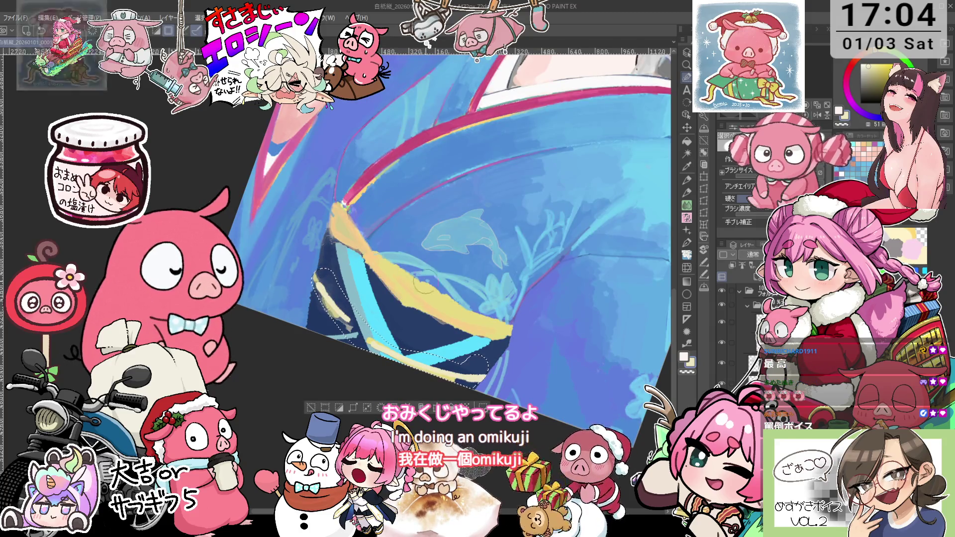
key(ctrl+d)
Auto-select the yellow band with connected pixels only, test deleting it, then undo.
mouse_move(316, 273)
mouse_down()
mouse_move(374, 340)
mouse_move(429, 376)
mouse_up()
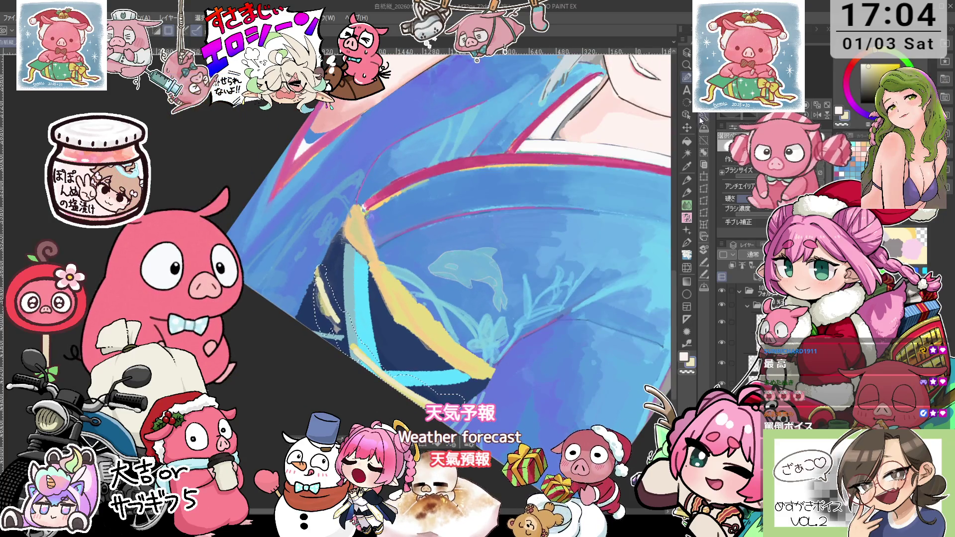
click(687, 143)
click(687, 154)
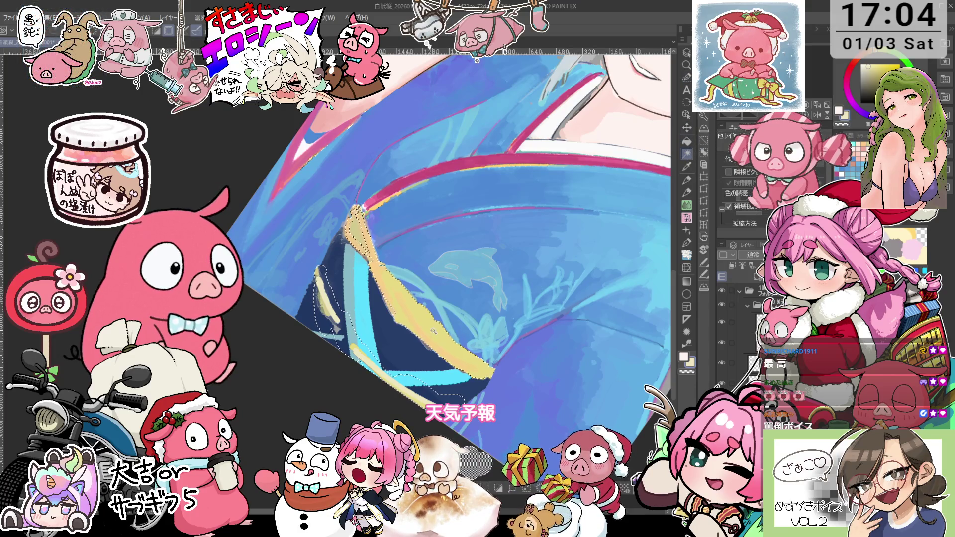
key(-)
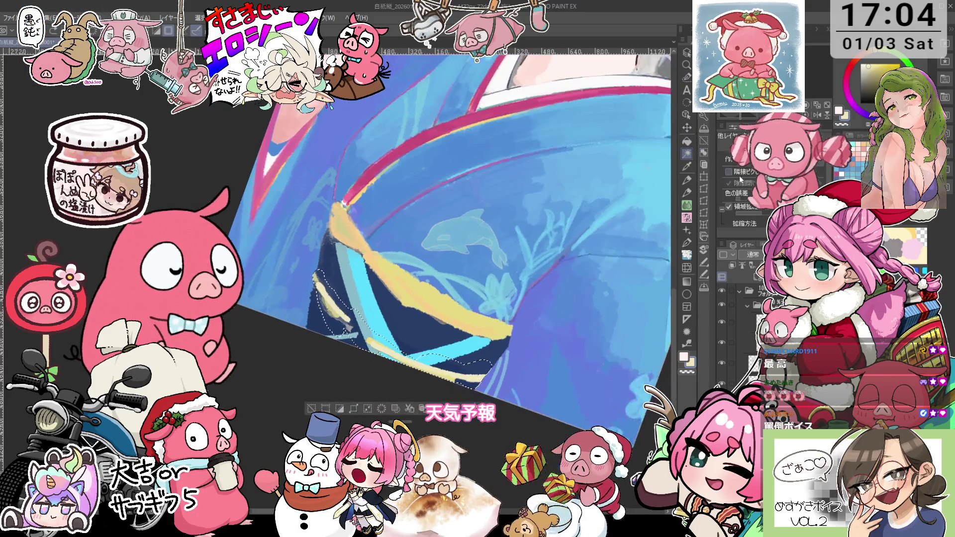
click(728, 171)
click(404, 275)
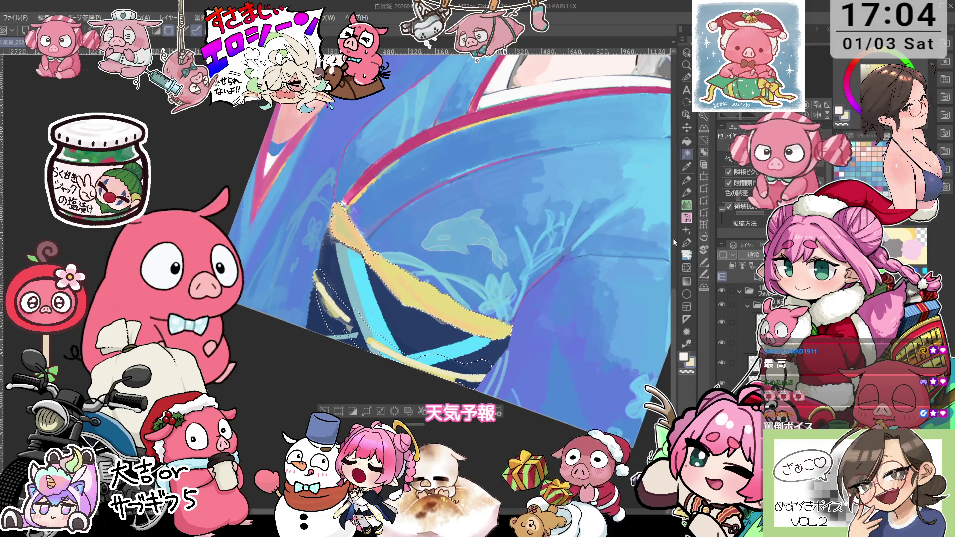
key(Delete)
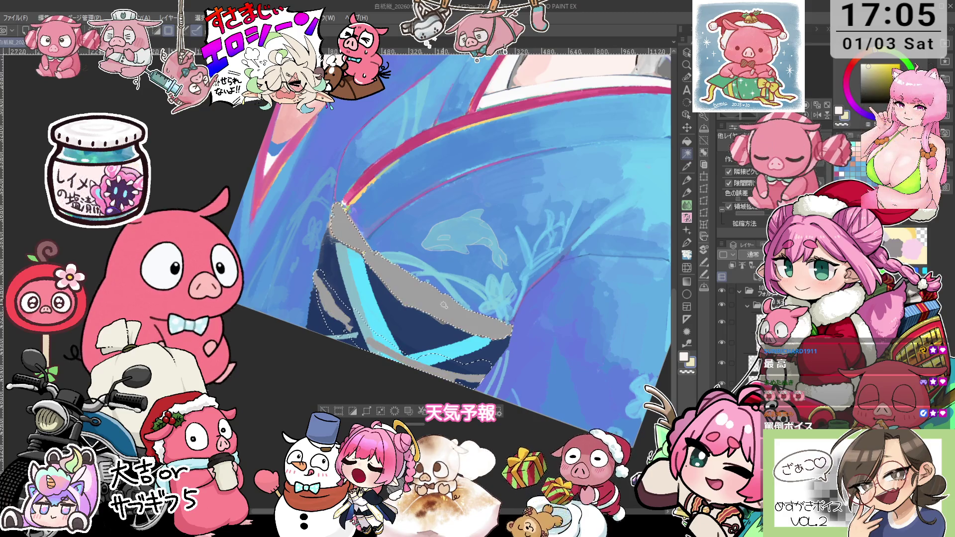
key(ctrl+z)
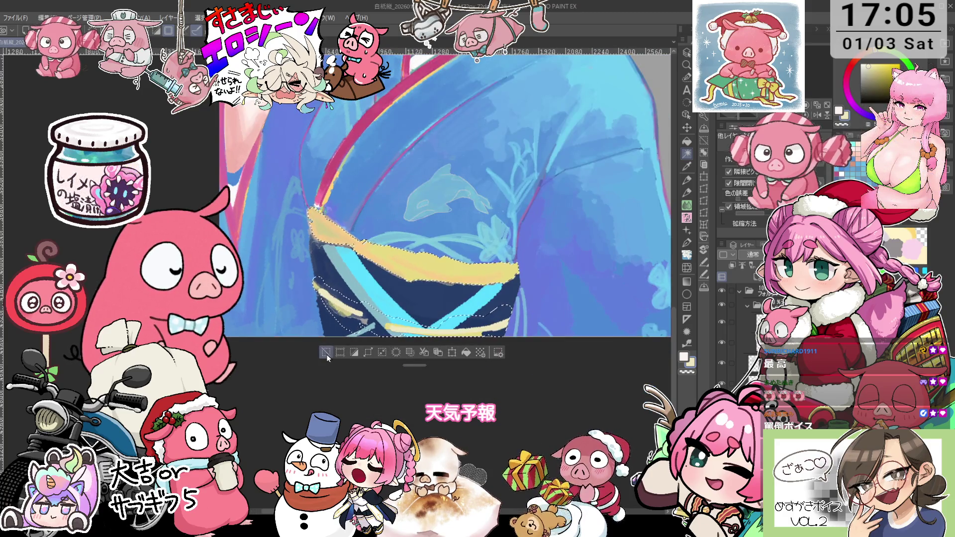
Rotate the obi view and pick blue for the pencil.
drag(326, 354, 339, 345)
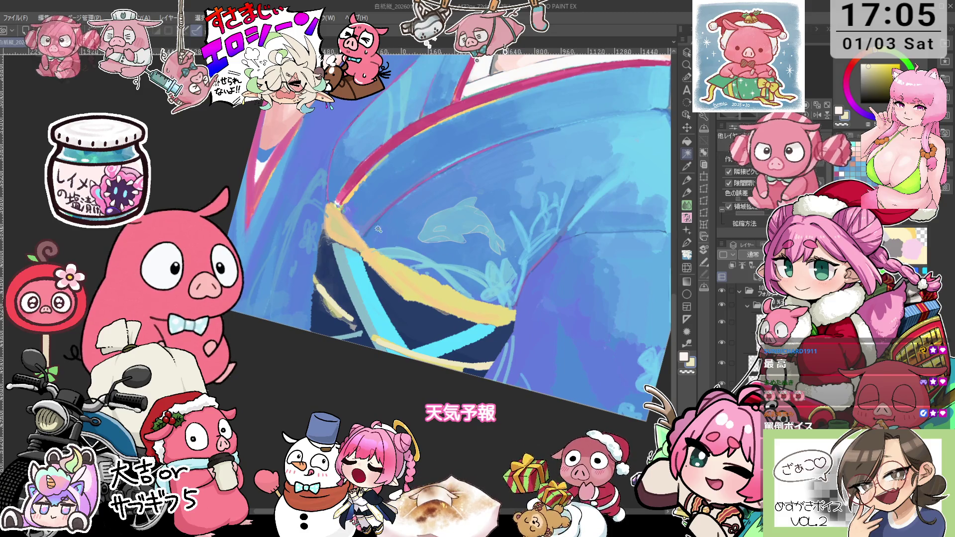
key(p)
alt+click(342, 212)
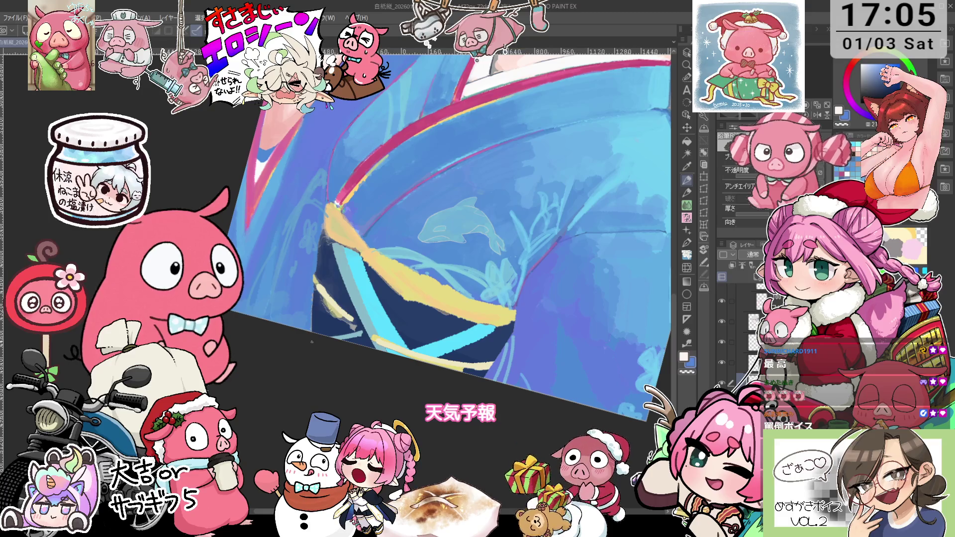
Reset the view upright, then zoom out and rotate to see the full figure.
key(ctrl+@)
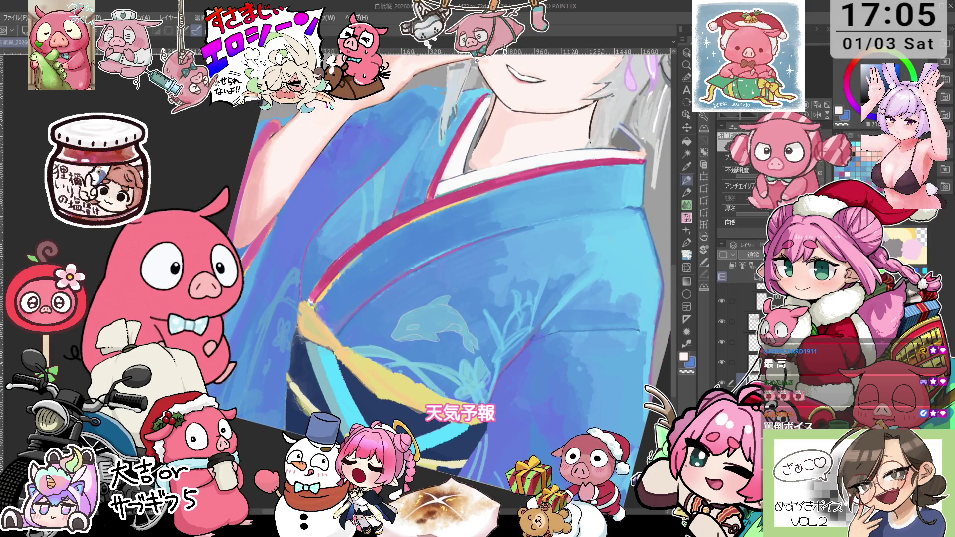
key(minus)
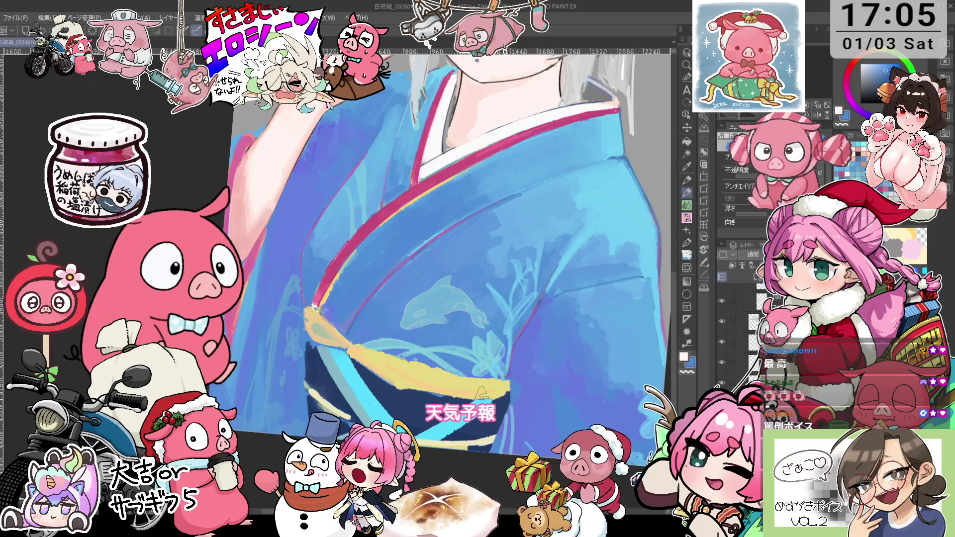
key(ctrl+@)
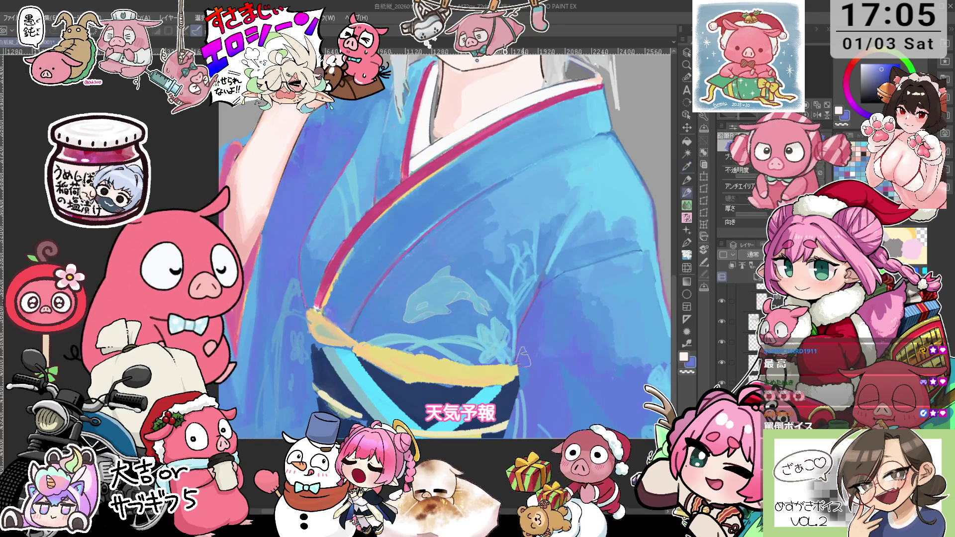
key(ctrl+minus)
key(asciicircum)
key(asciicircum)
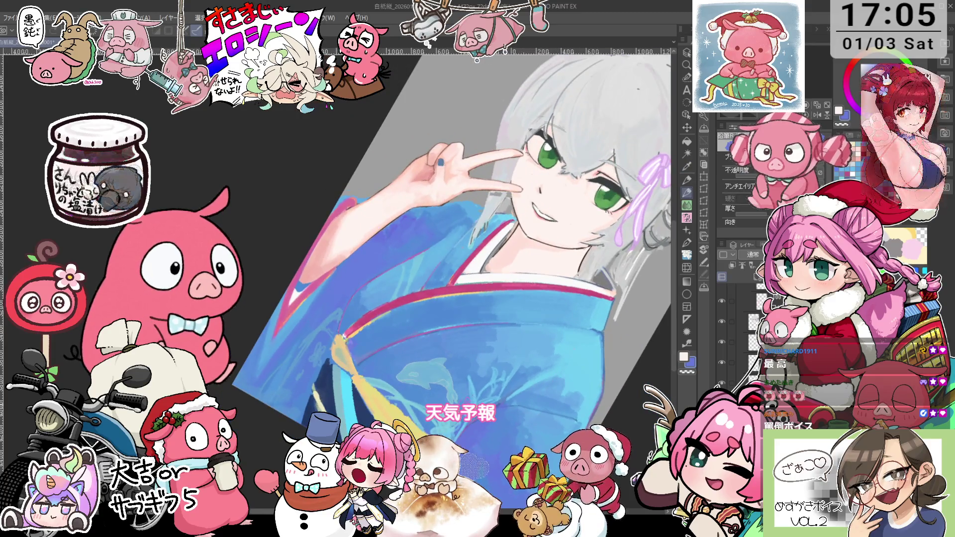
Straighten the view, frame the face and upper kimono, and switch to the pencil.
key(ctrl+@)
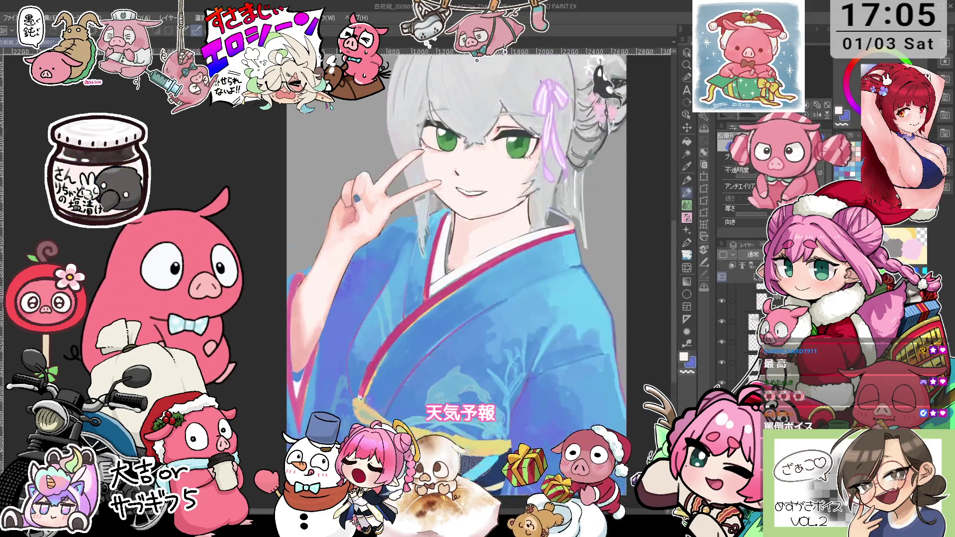
drag(496, 231, 473, 330)
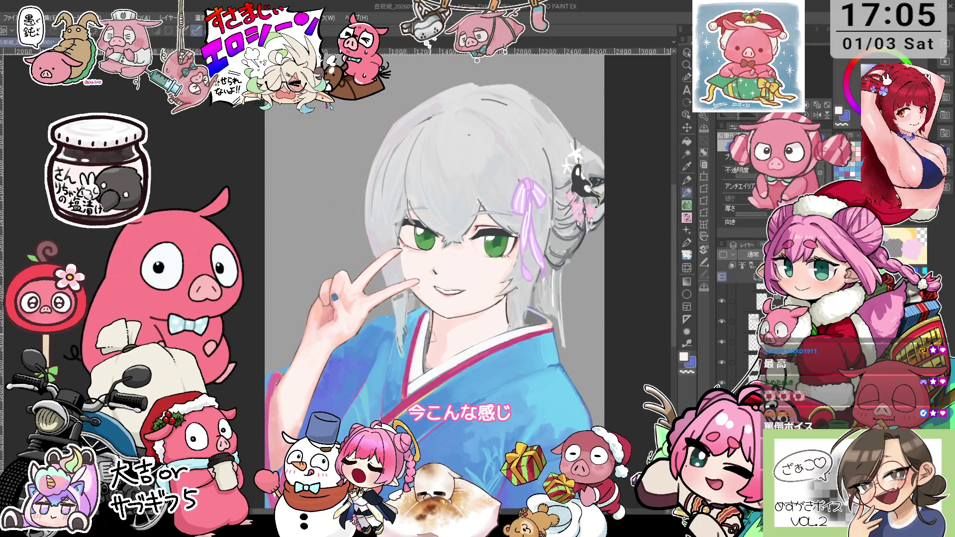
scroll(429, 336, up, 1)
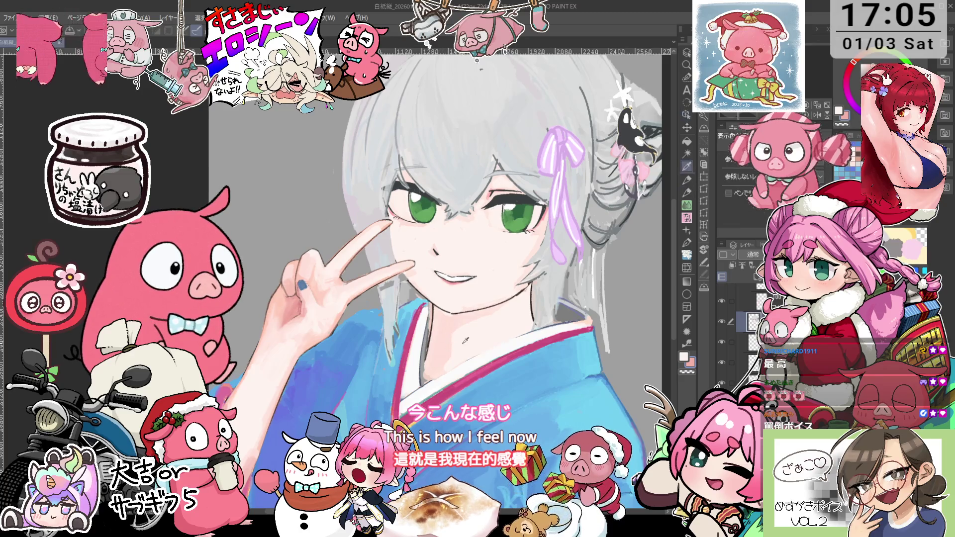
key(p)
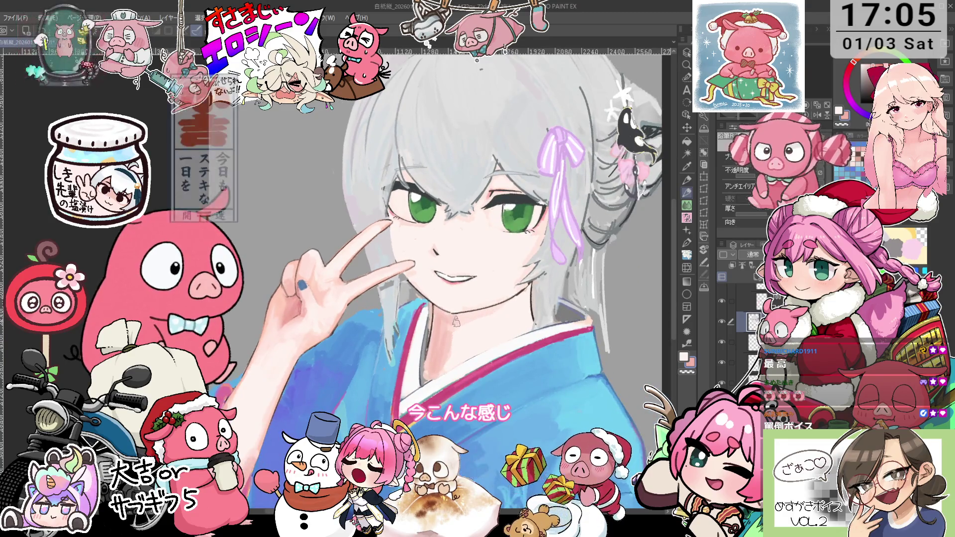
drag(456, 322, 494, 289)
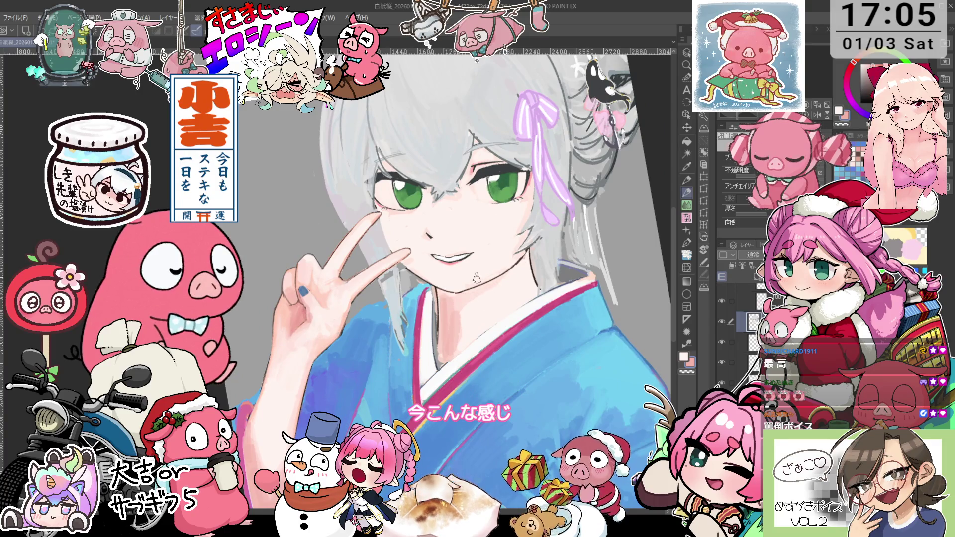
drag(475, 277, 392, 396)
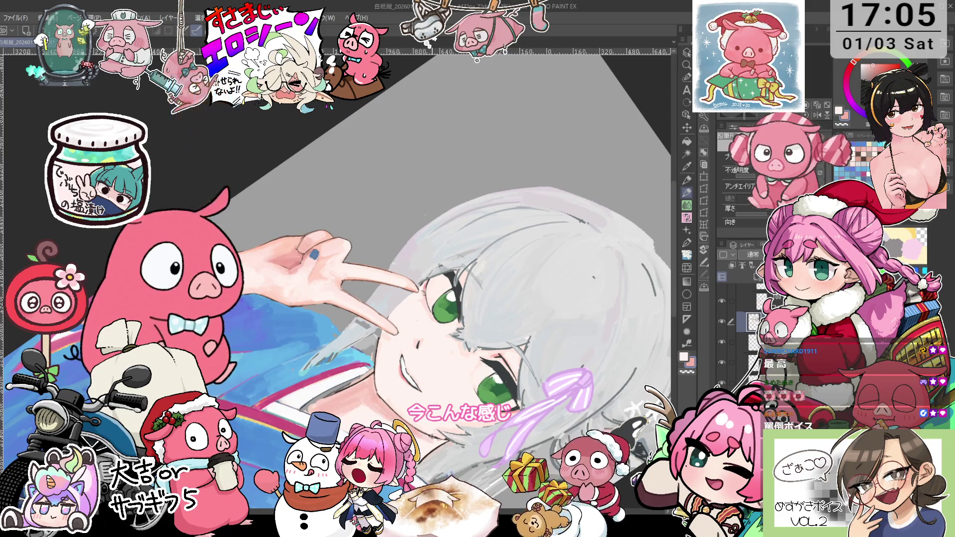
mouse_move(392, 395)
mouse_down()
mouse_move(476, 277)
mouse_move(470, 297)
mouse_up()
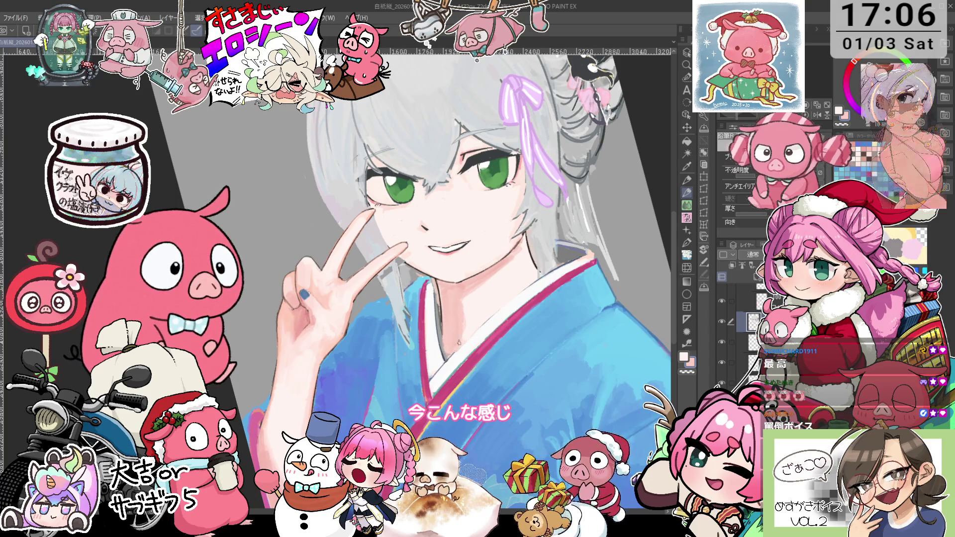
drag(459, 342, 464, 295)
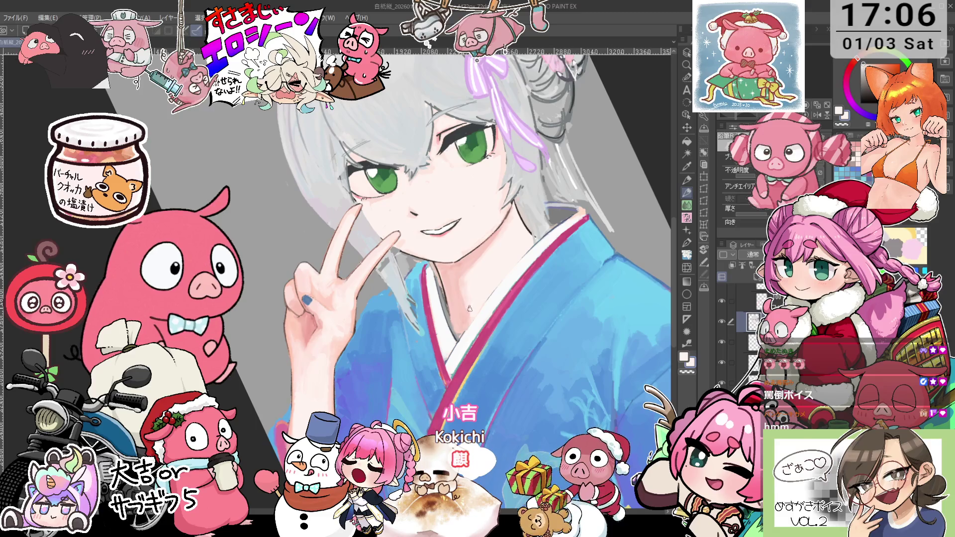
Pick a pale skin tone and frame the face and neck for painting.
scroll(483, 257, up, 1)
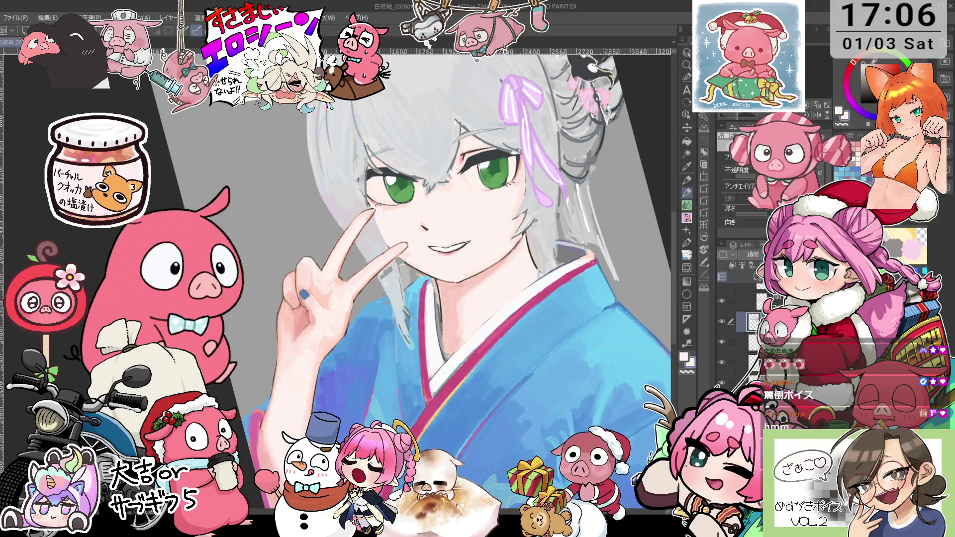
scroll(472, 298, up, 1)
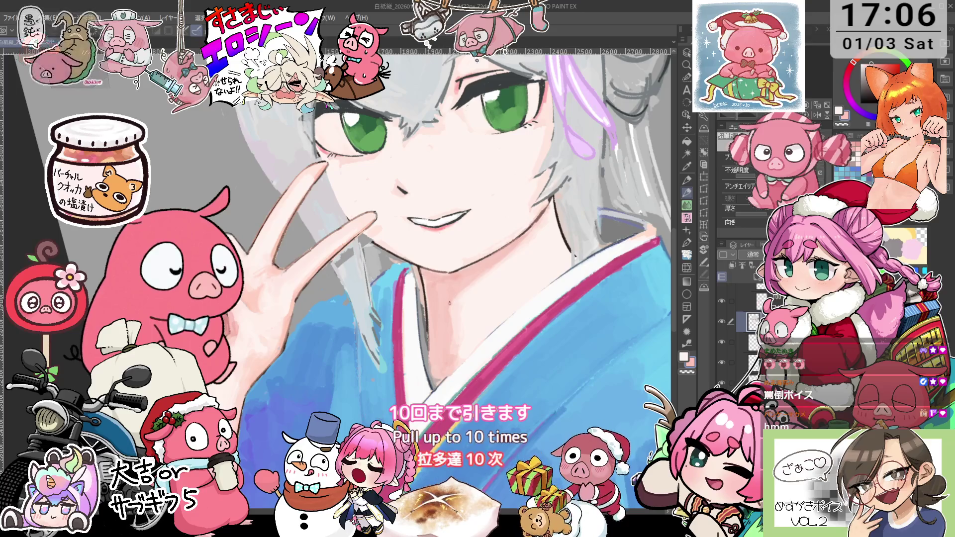
click(881, 64)
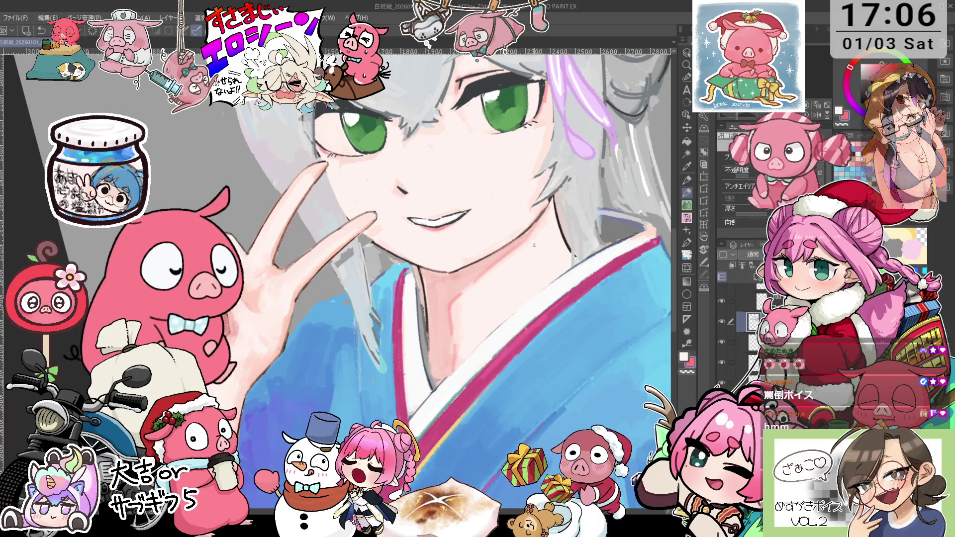
alt+click(468, 295)
drag(495, 268, 472, 273)
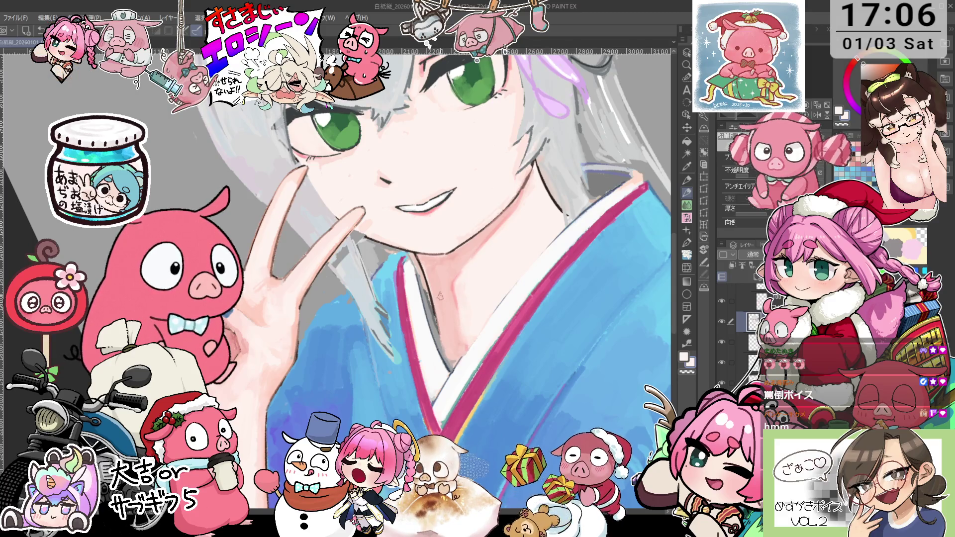
key(i)
key(p)
Paint the face skin, sampling tones from the painted skin with the eyedropper.
mouse_move(443, 282)
mouse_down()
mouse_move(450, 330)
mouse_move(465, 232)
mouse_up()
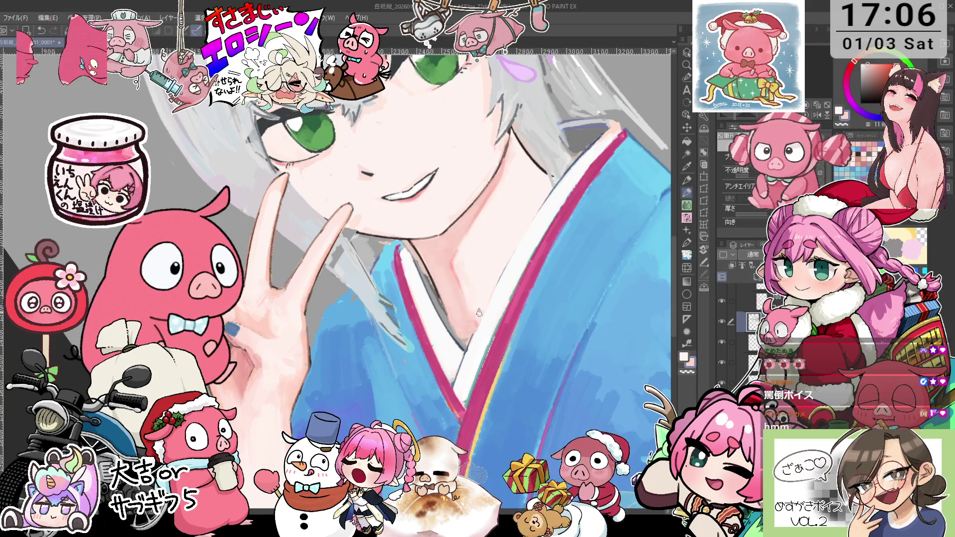
key(i)
key(p)
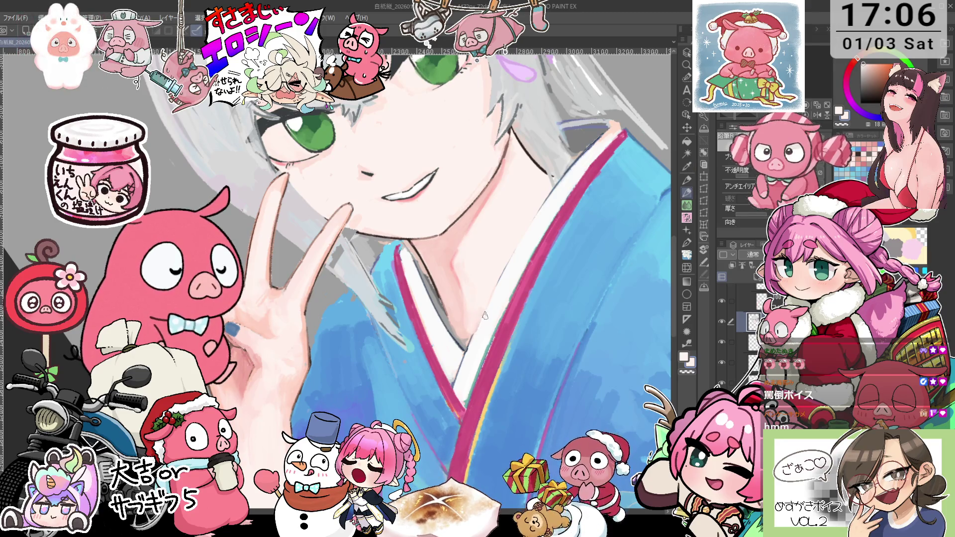
key(i)
key(p)
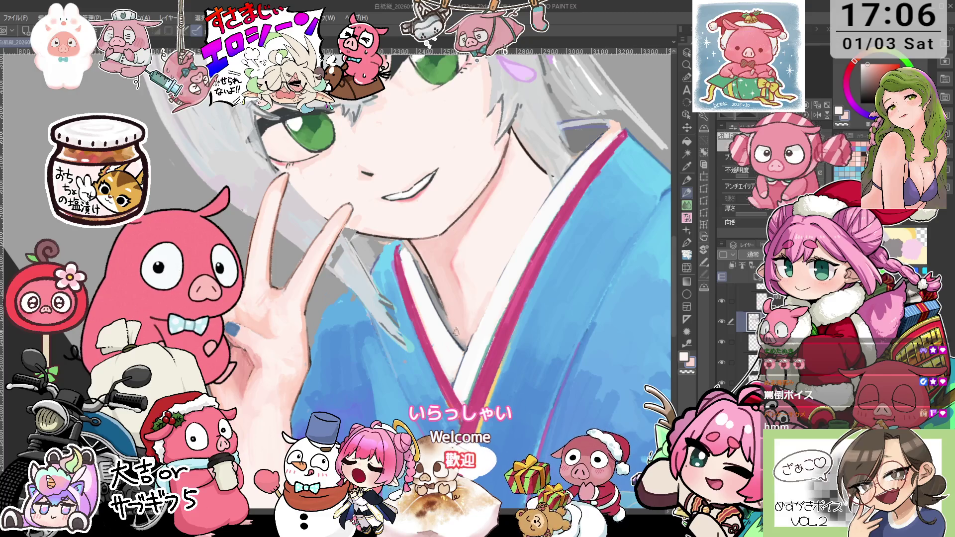
Rotate the view clockwise to angle the face, then resume painting with a sampled colour.
key(asciicircum)
key(p)
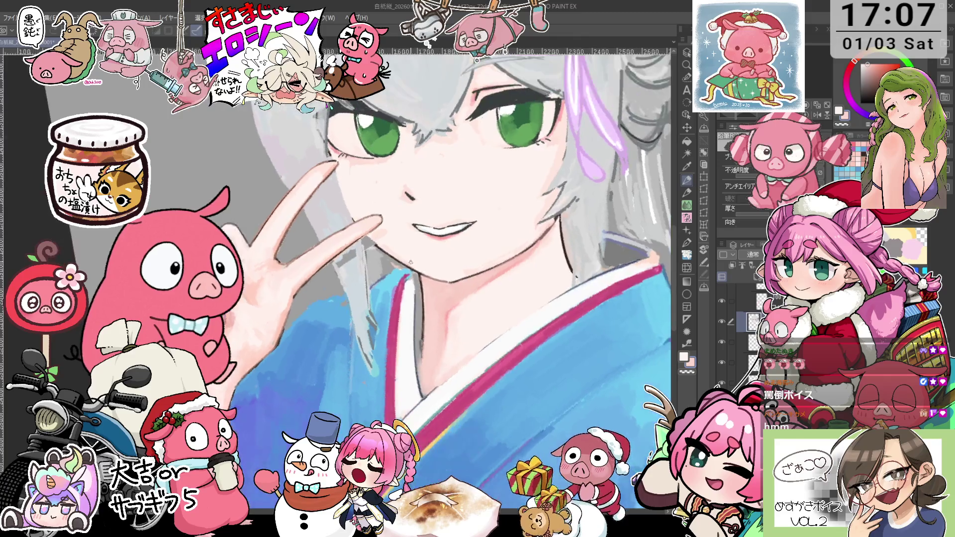
key(asciicircum)
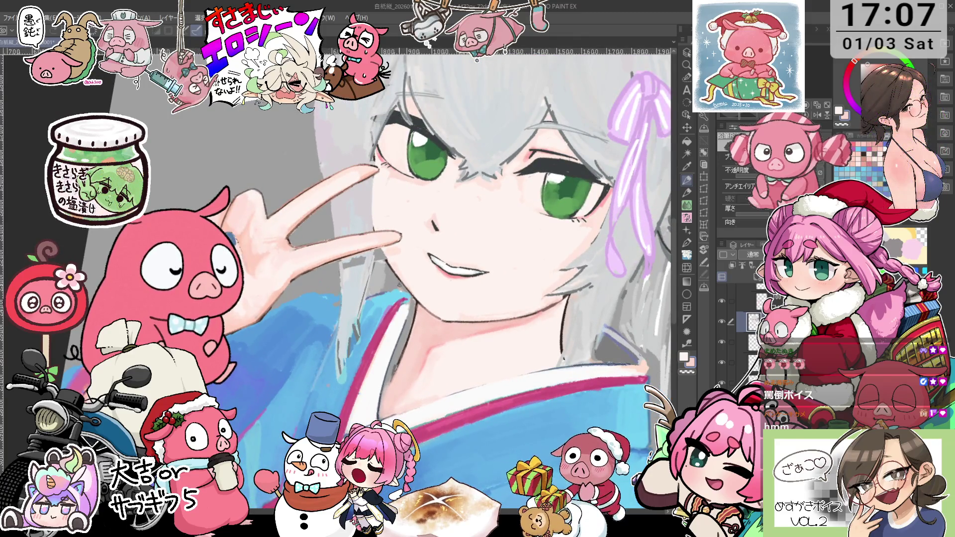
key(asciicircum)
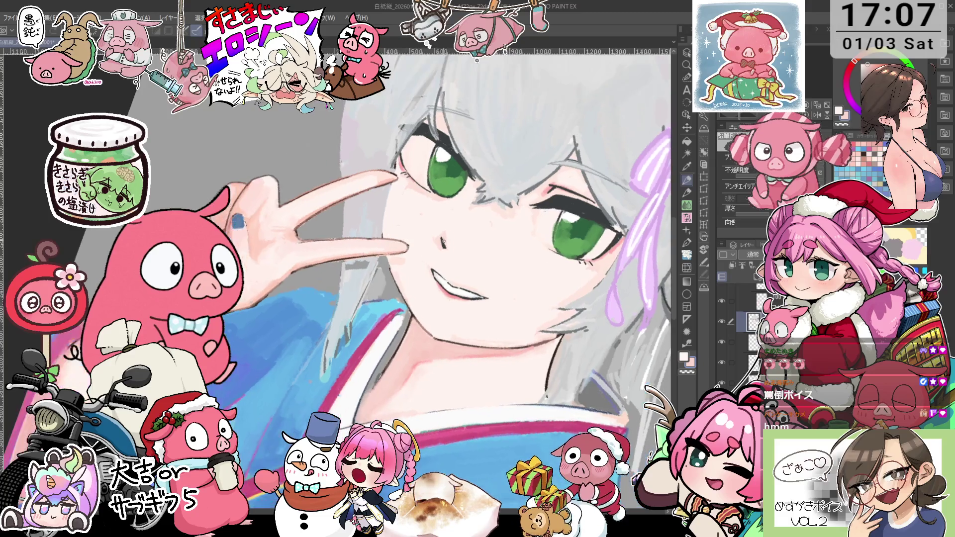
key(minus)
key(i)
click(459, 287)
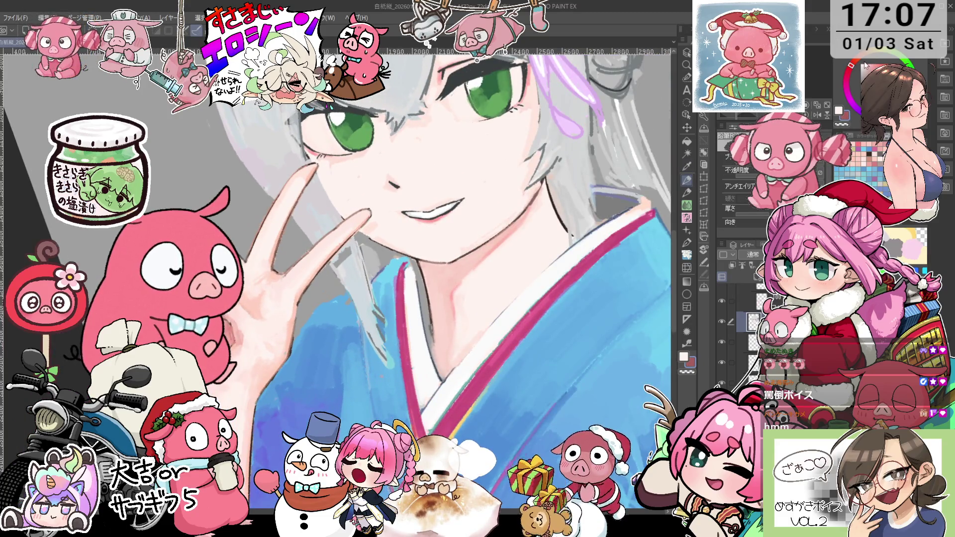
key(p)
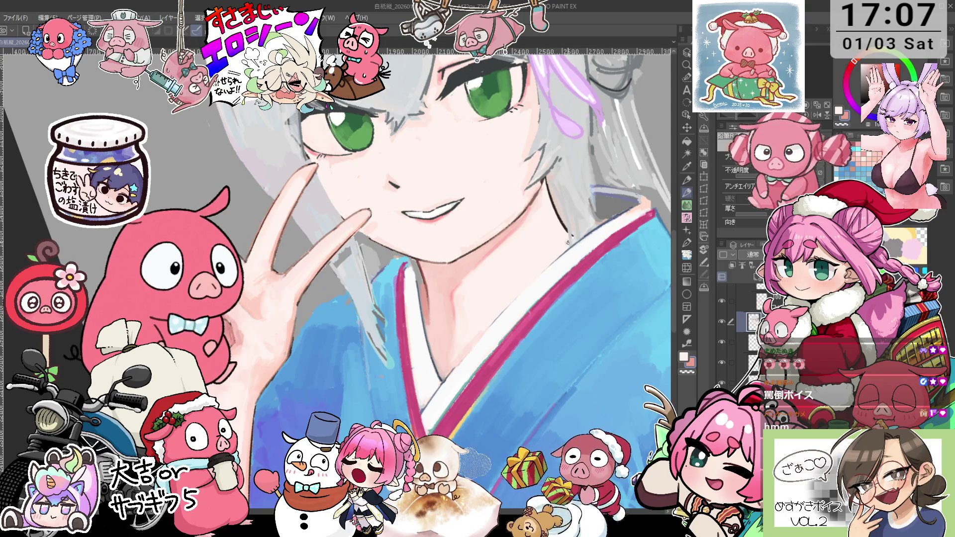
Frame the chin and paint pale light-blue strokes into the hair beside it.
scroll(570, 241, down, 1)
scroll(570, 241, down, 1)
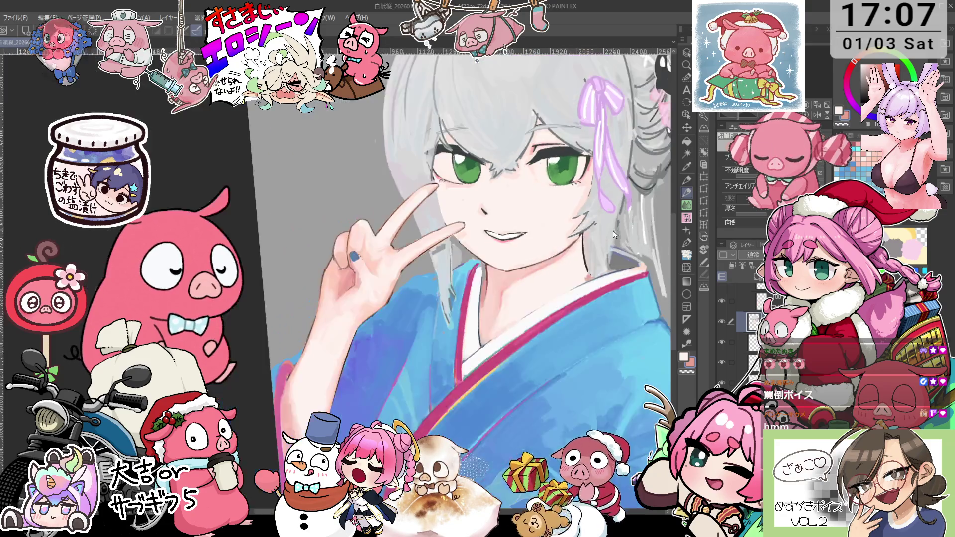
scroll(562, 244, down, 2)
scroll(558, 245, down, 1)
scroll(557, 246, up, 2)
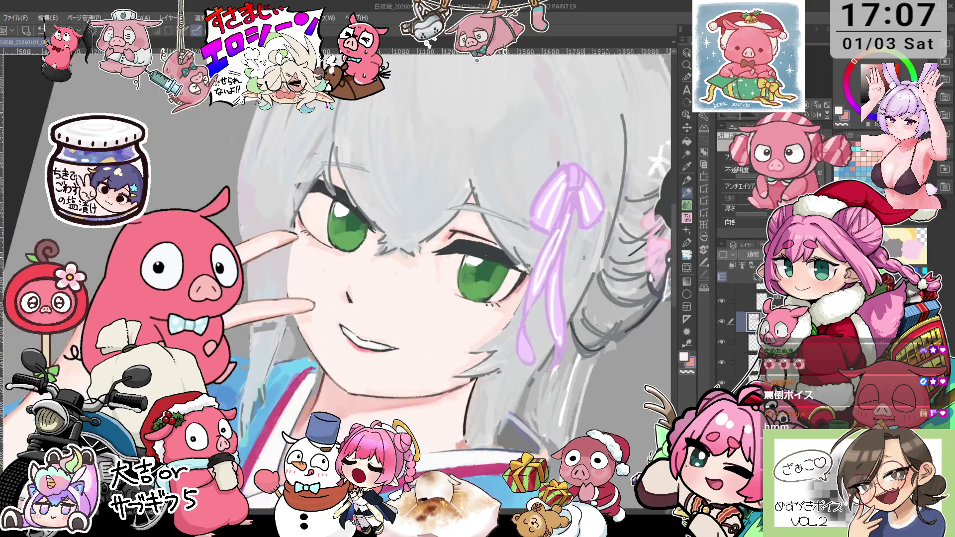
scroll(557, 245, down, 2)
scroll(443, 309, up, 1)
scroll(443, 309, down, 1)
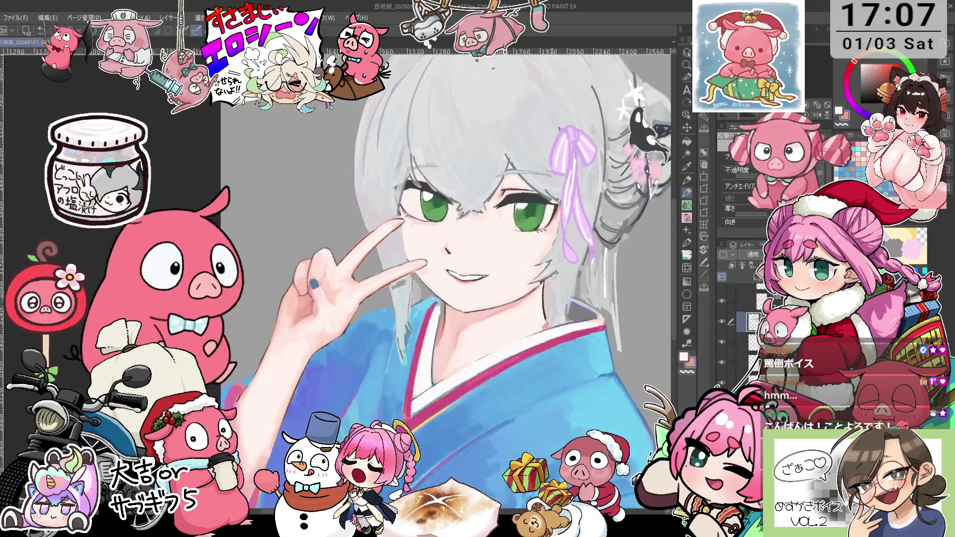
scroll(443, 310, up, 1)
scroll(444, 311, up, 1)
alt+click(444, 300)
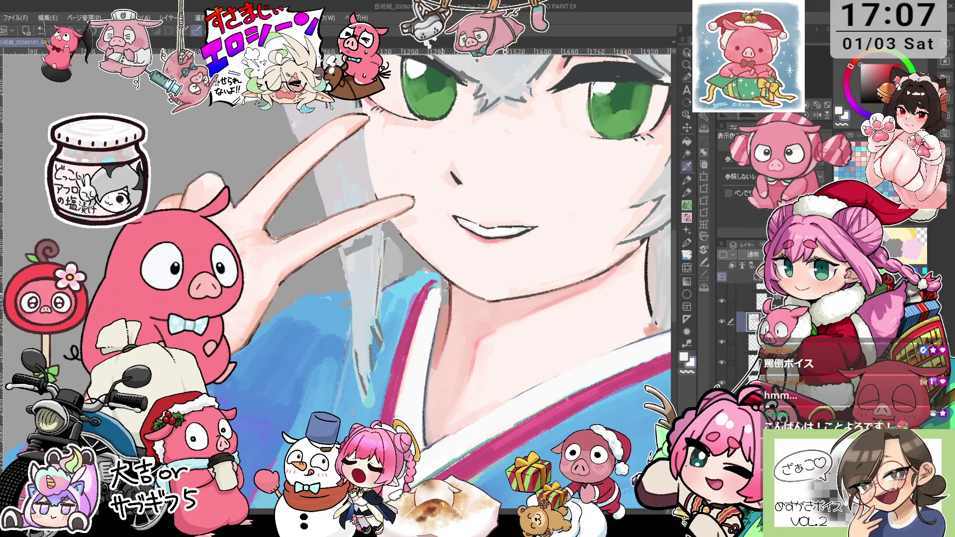
alt+click(441, 284)
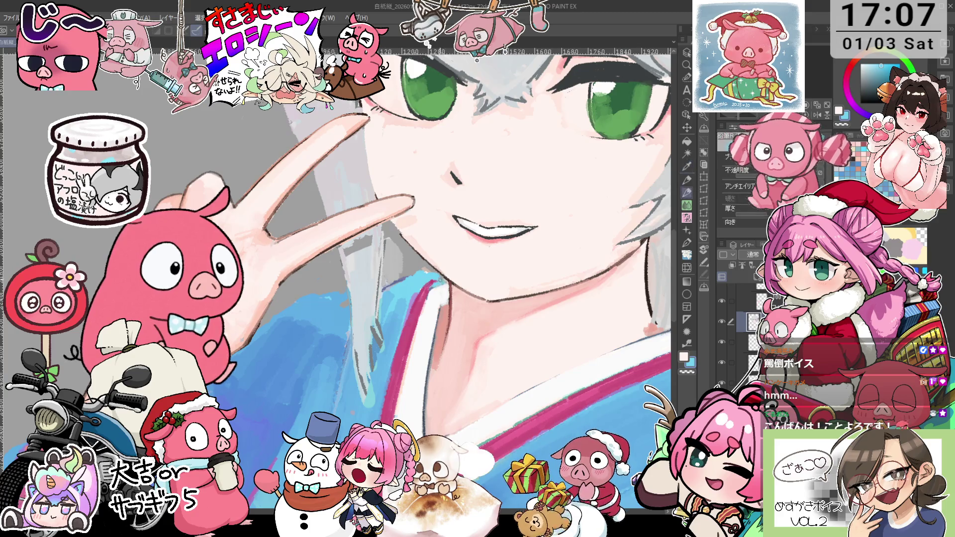
drag(441, 284, 406, 244)
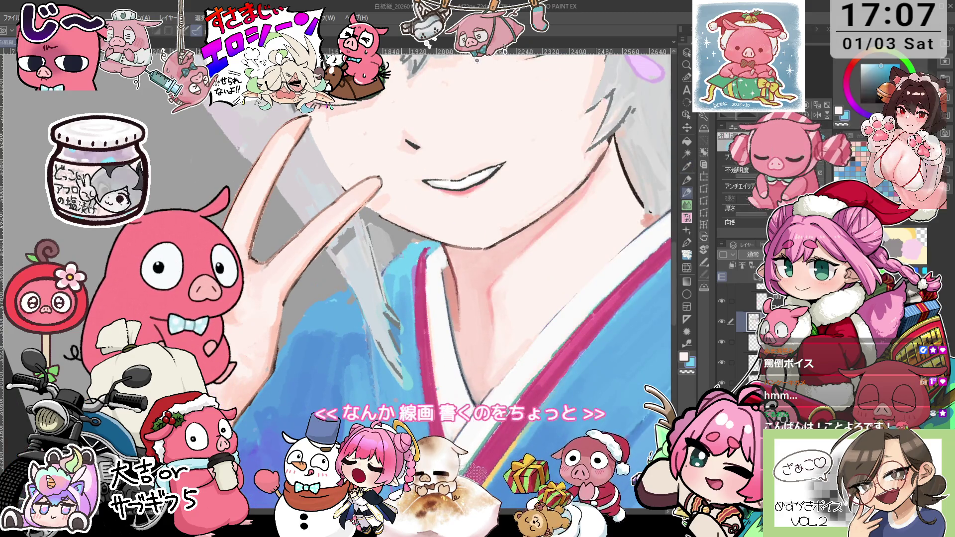
drag(323, 209, 348, 160)
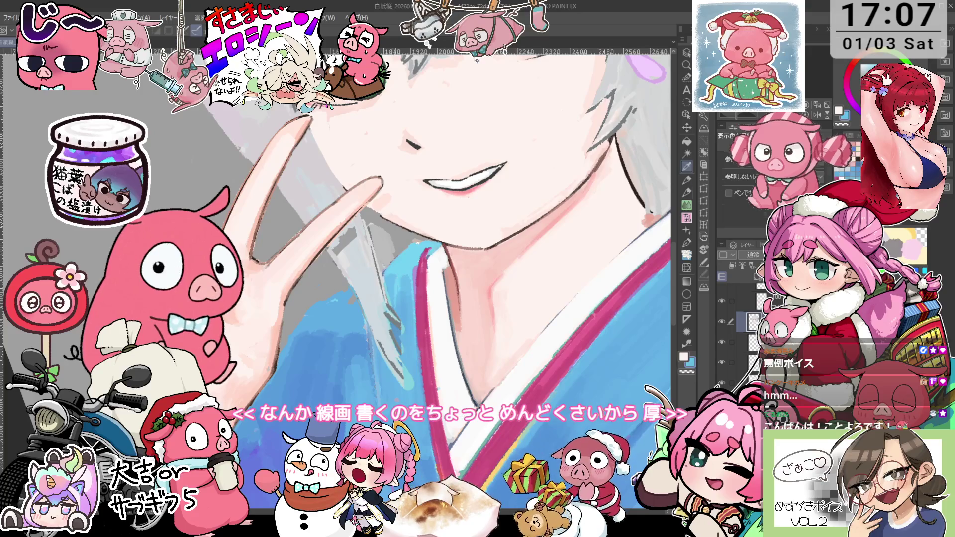
Bring the green eyes into view with the pencil, then zoom to check the figure.
drag(413, 301, 376, 313)
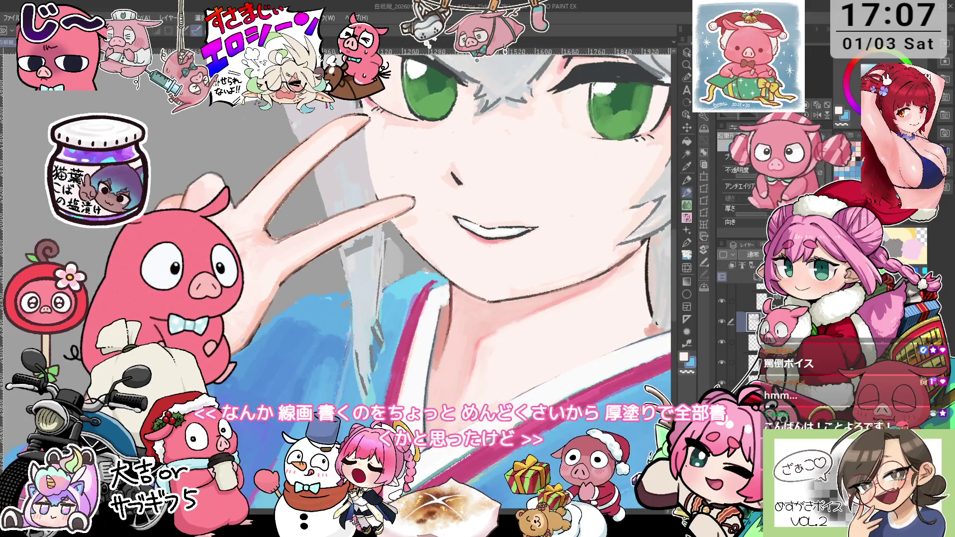
alt+click(376, 312)
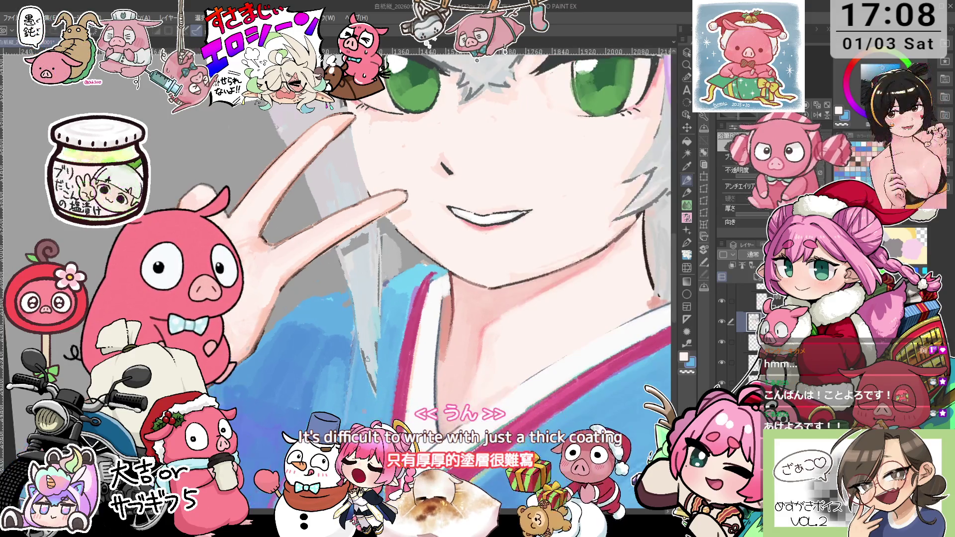
scroll(340, 275, up, 1)
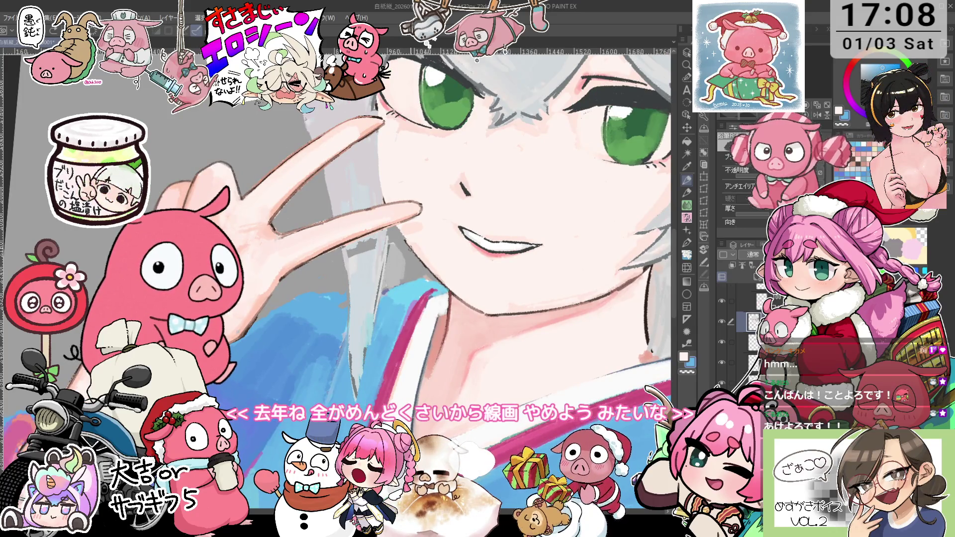
scroll(402, 254, up, 1)
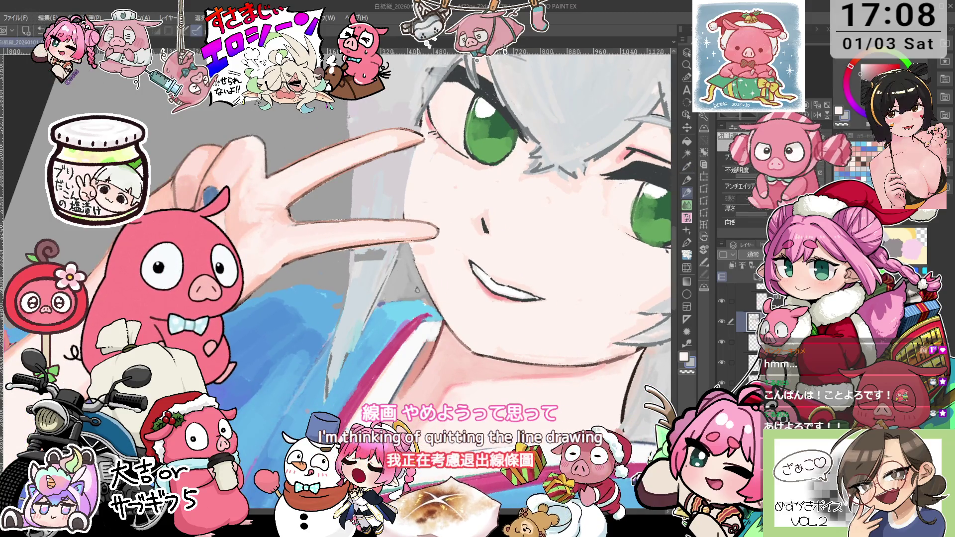
scroll(414, 297, down, 2)
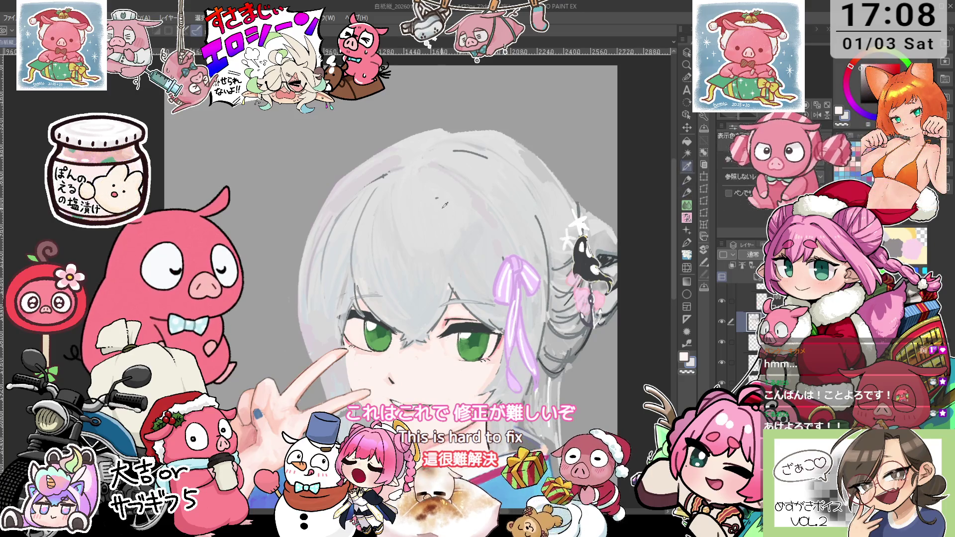
key(p)
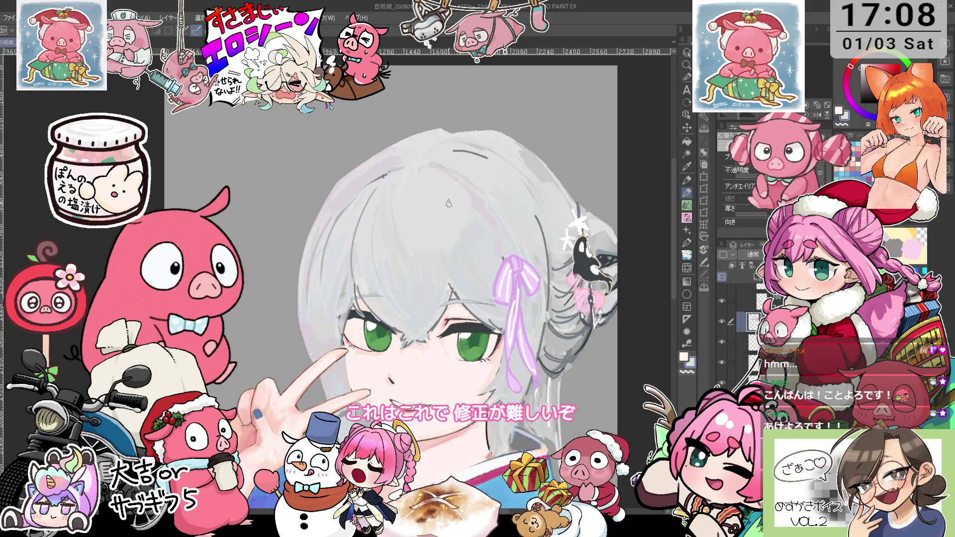
mouse_move(448, 202)
mouse_down()
mouse_move(477, 138)
mouse_move(476, 56)
mouse_up()
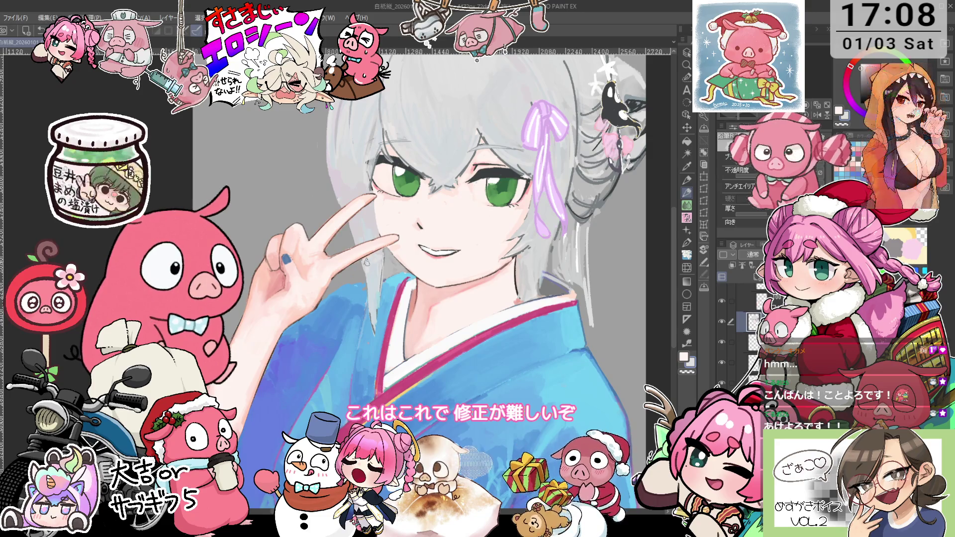
scroll(371, 281, down, 1)
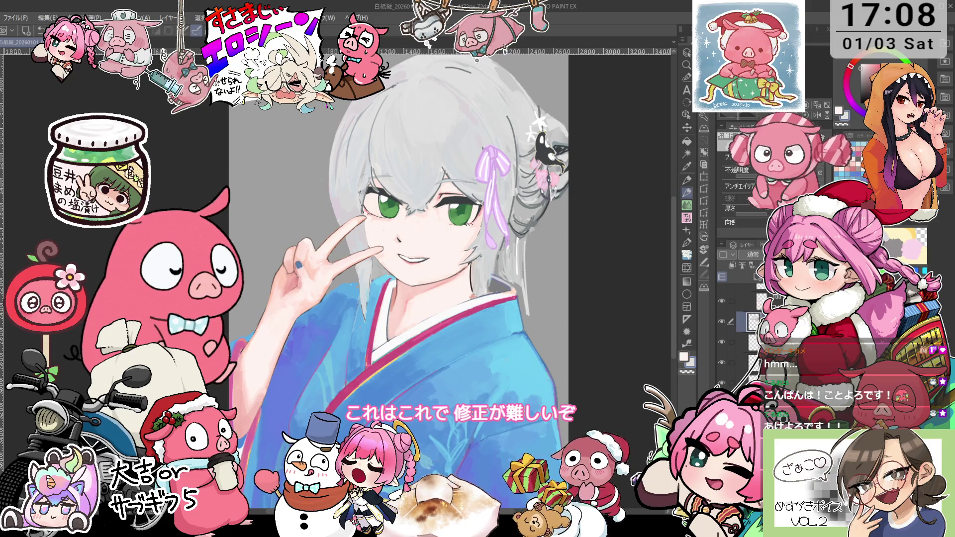
click(753, 316)
click(754, 317)
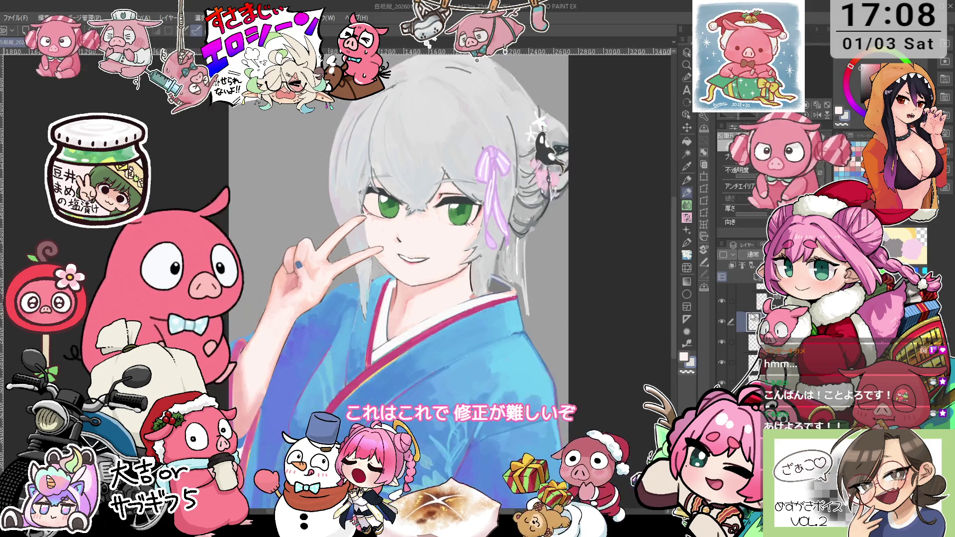
mouse_move(464, 263)
mouse_down()
mouse_move(450, 343)
mouse_move(352, 343)
mouse_up()
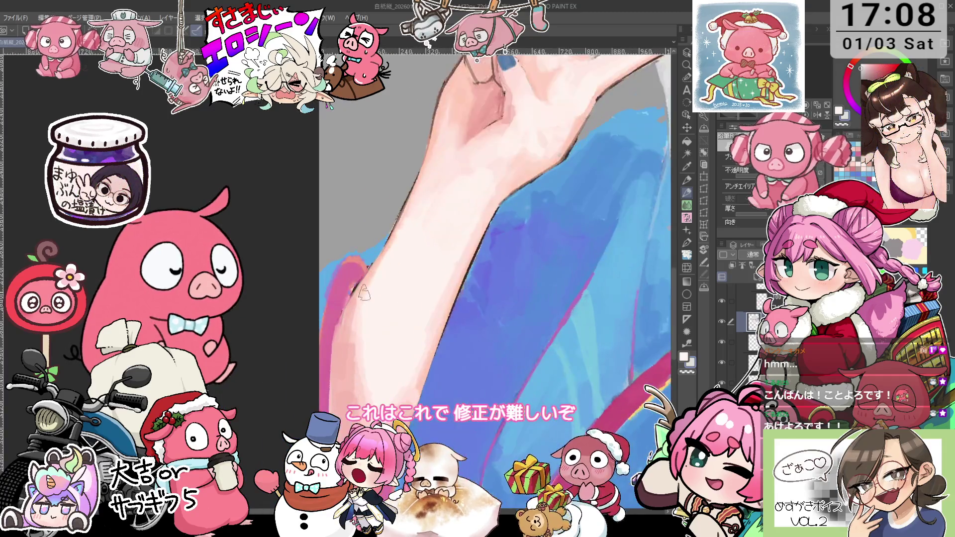
Smooth the raised forearm and sleeve edge with the pencil, tilting the canvas for strokes.
key(p)
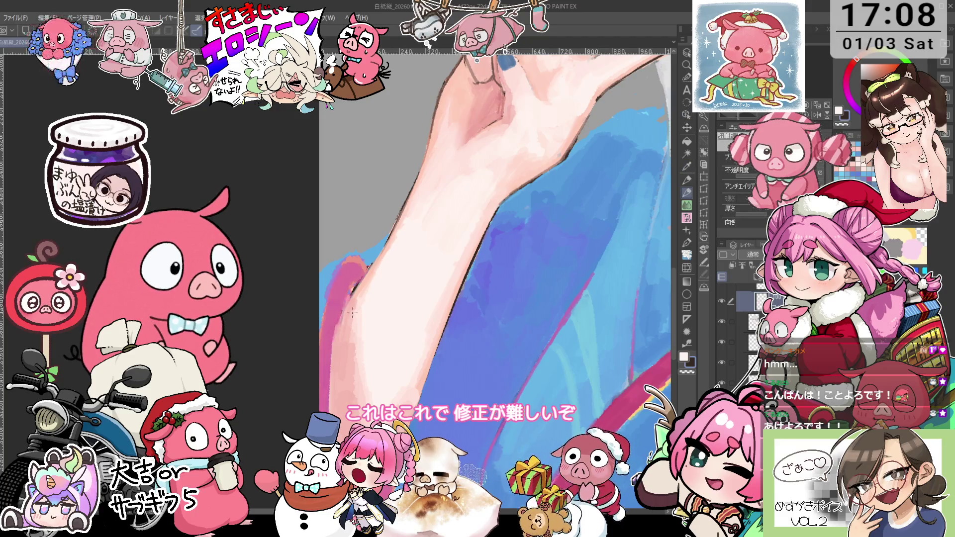
drag(355, 364, 379, 262)
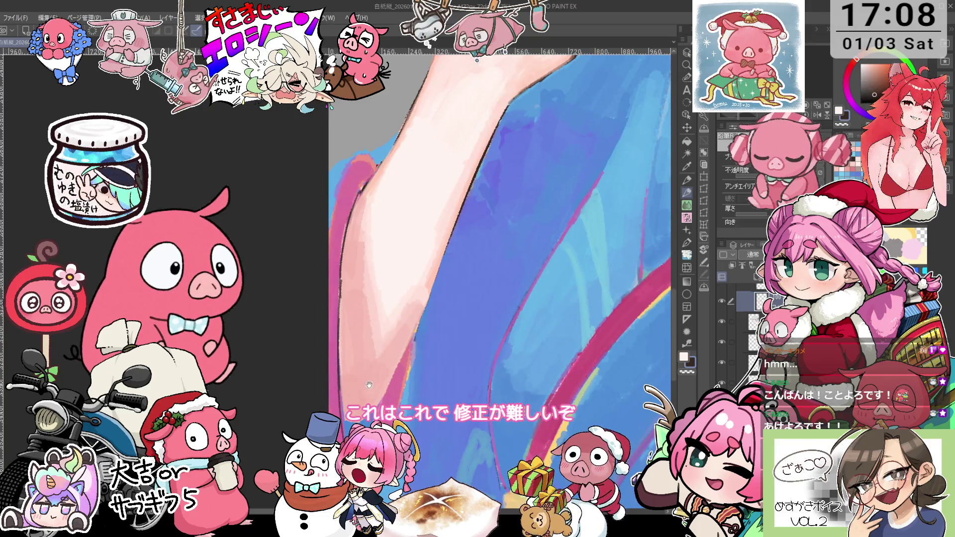
drag(369, 385, 370, 298)
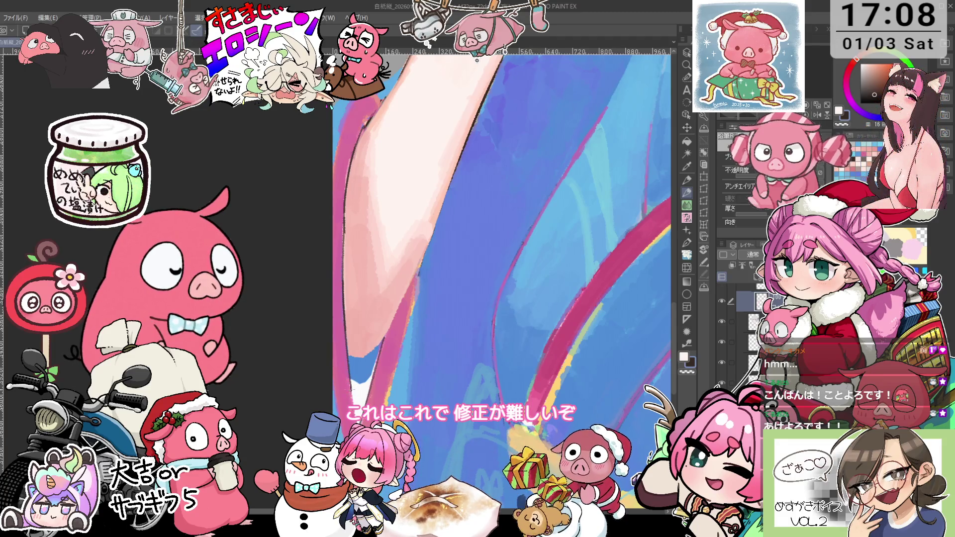
key(minus)
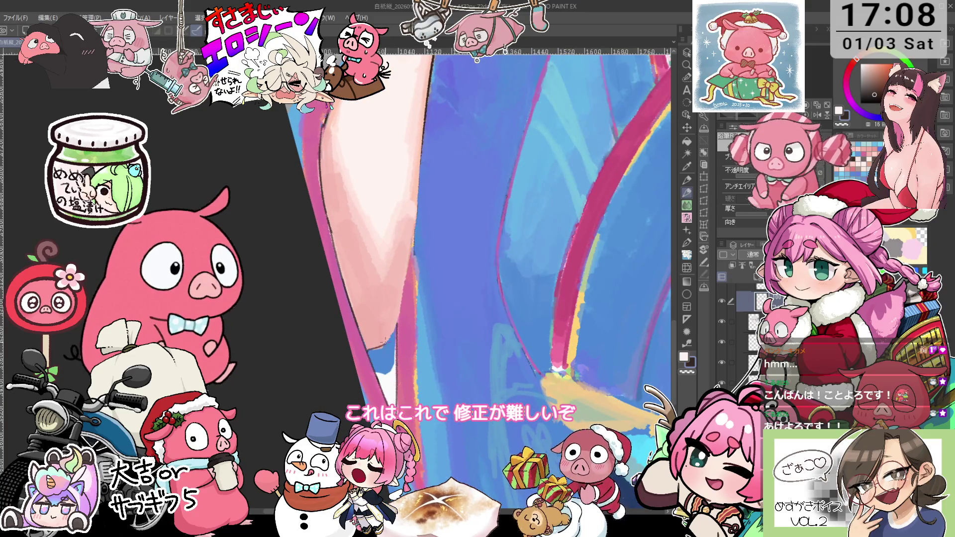
key(asciicircum)
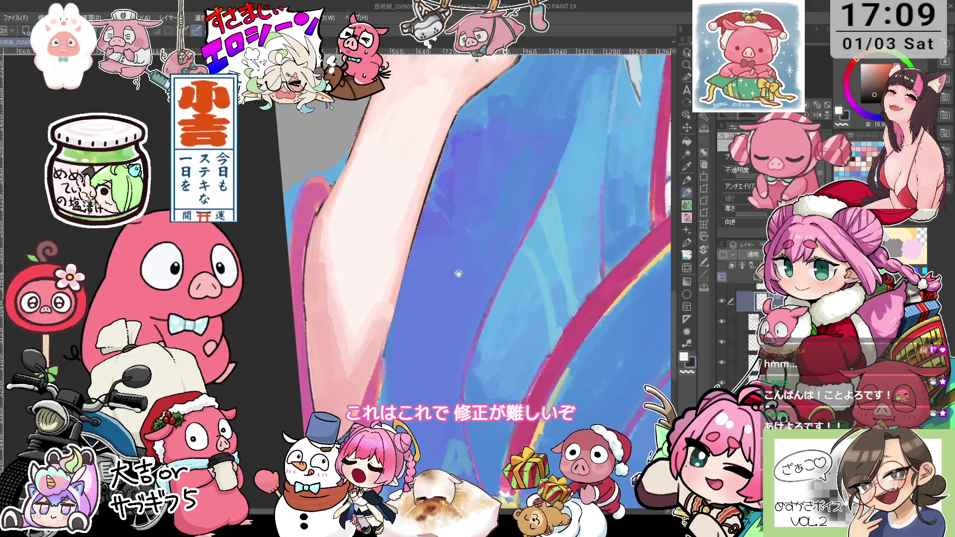
key(asciicircum)
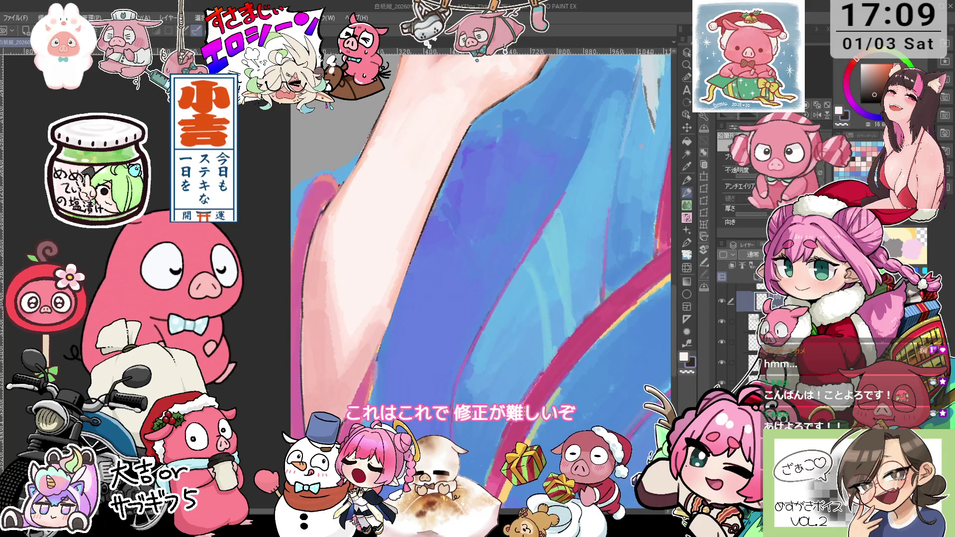
key(asciicircum)
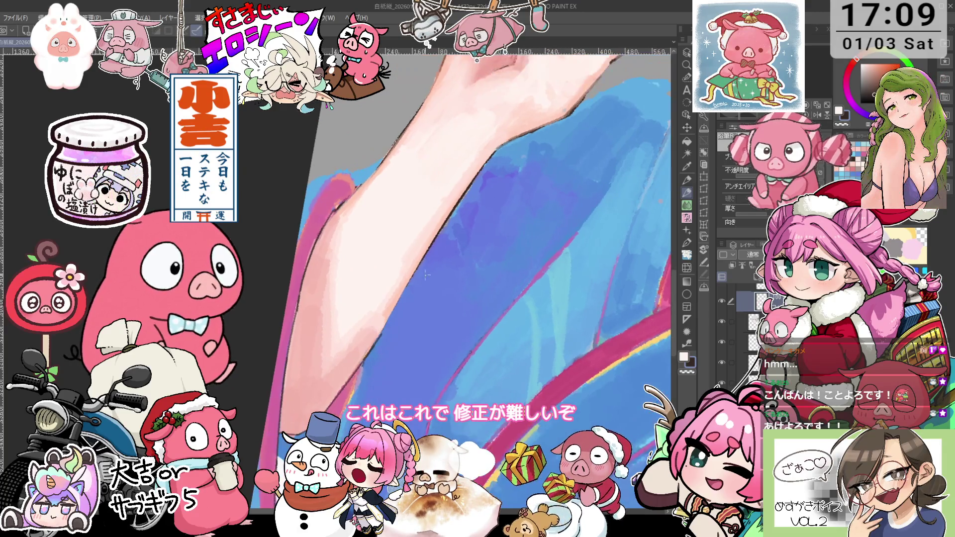
drag(378, 335, 228, 497)
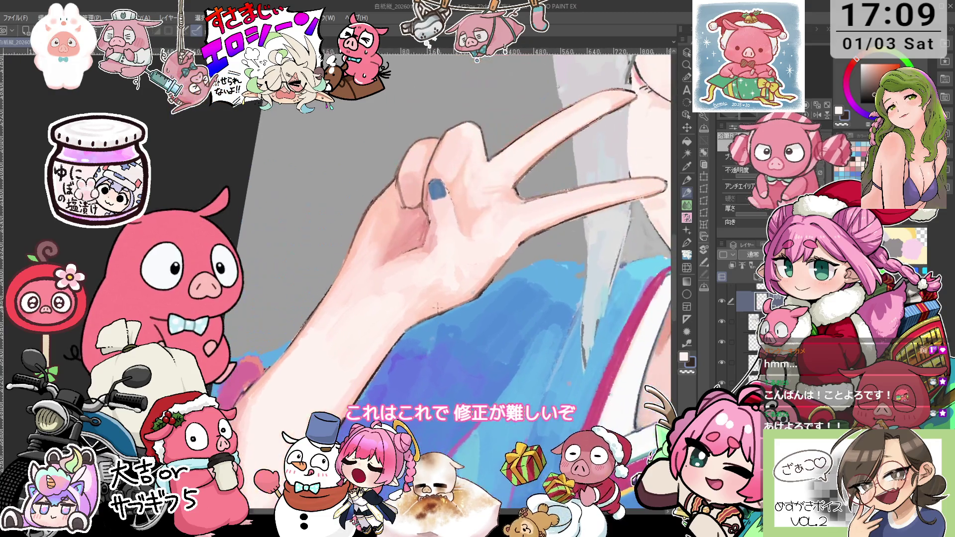
Draw a short dark pencil line between the two V-sign fingers.
scroll(450, 189, up, 2)
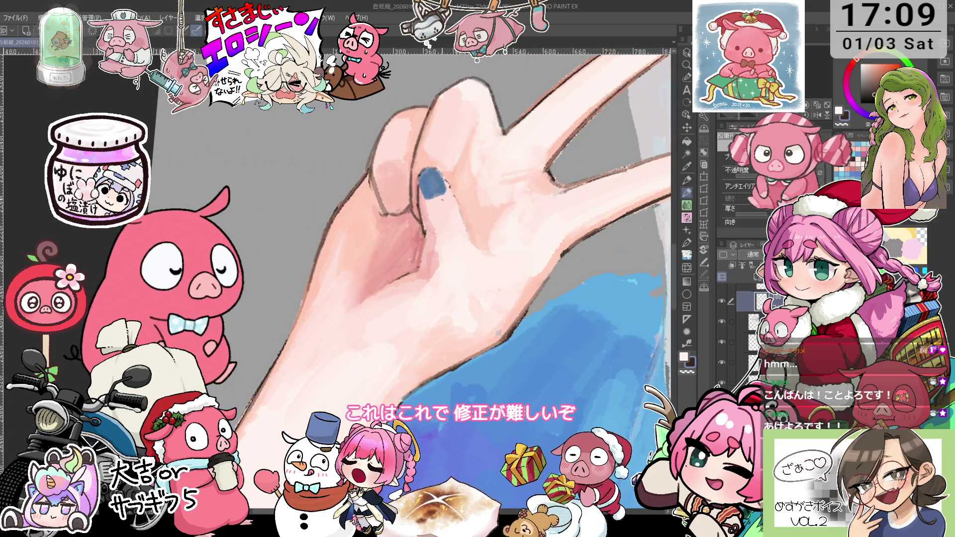
drag(456, 202, 466, 230)
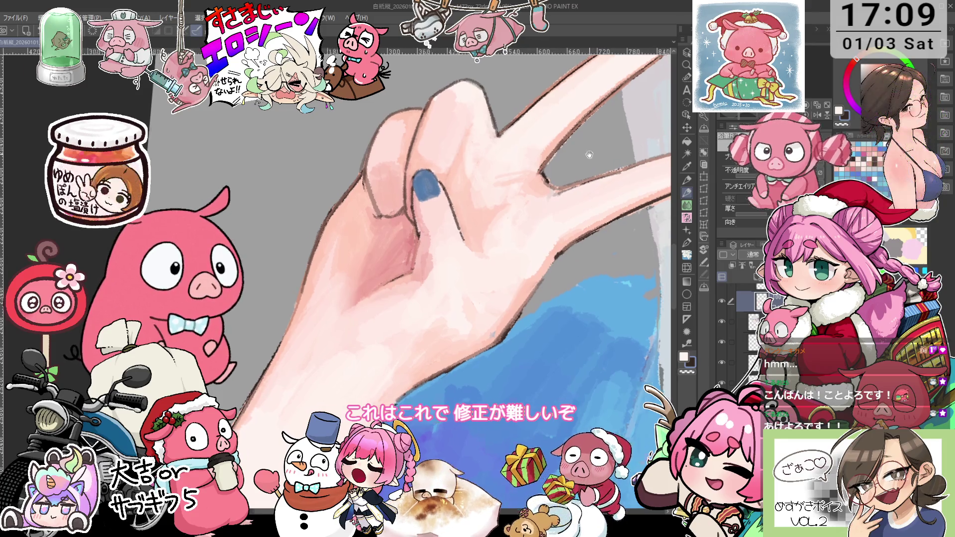
scroll(427, 278, down, 3)
scroll(356, 291, up, 2)
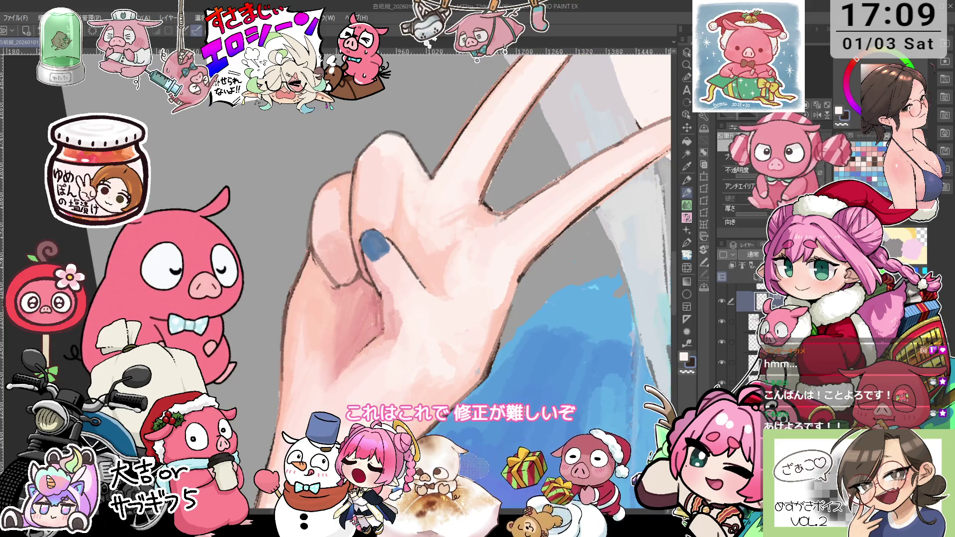
scroll(428, 278, down, 2)
scroll(427, 278, up, 2)
Rotate the canvas upright and smooth the pale-pink skin shading along the fingers.
key(minus)
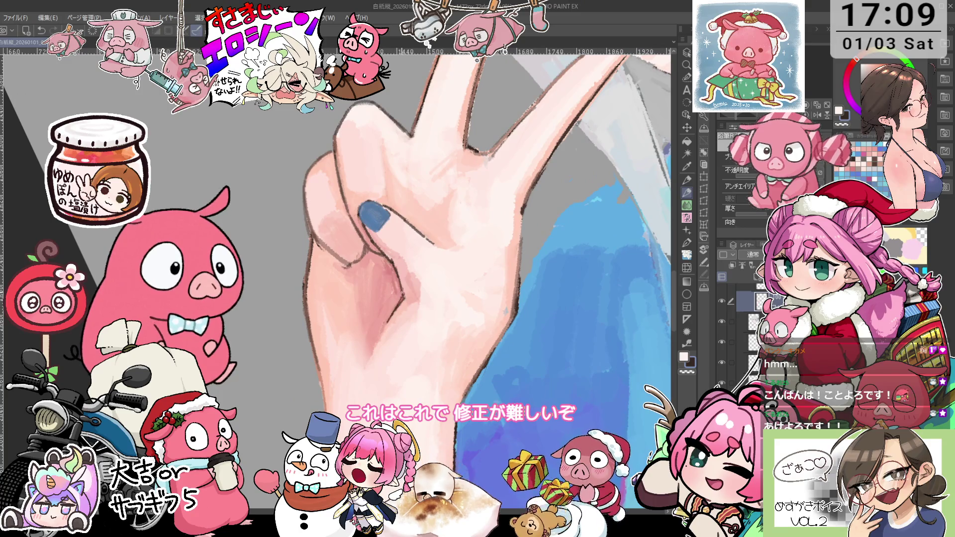
key(asciicircum)
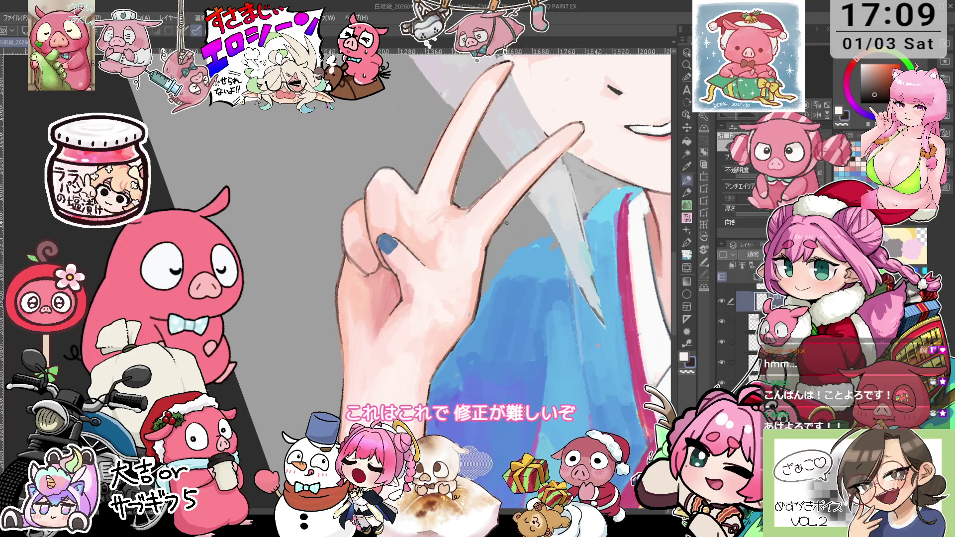
key(p)
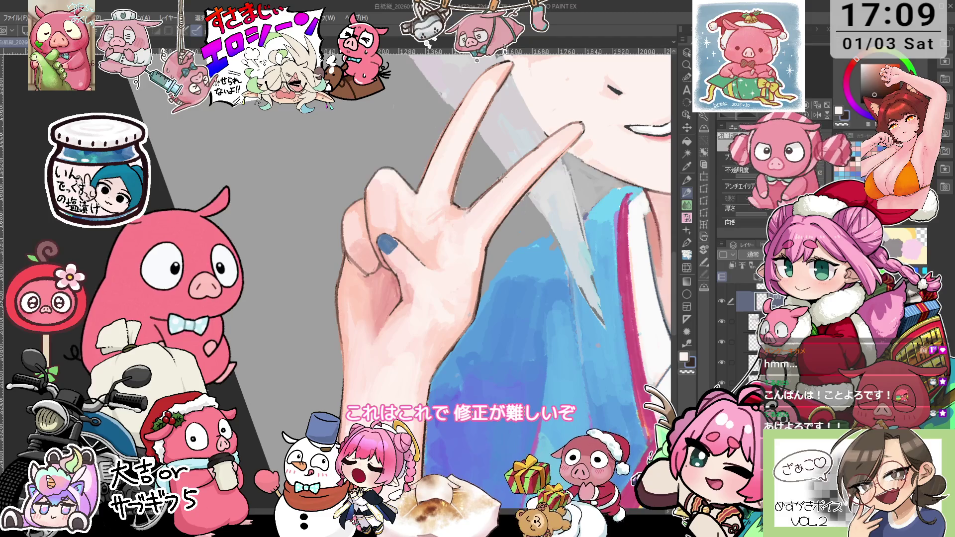
drag(479, 203, 449, 239)
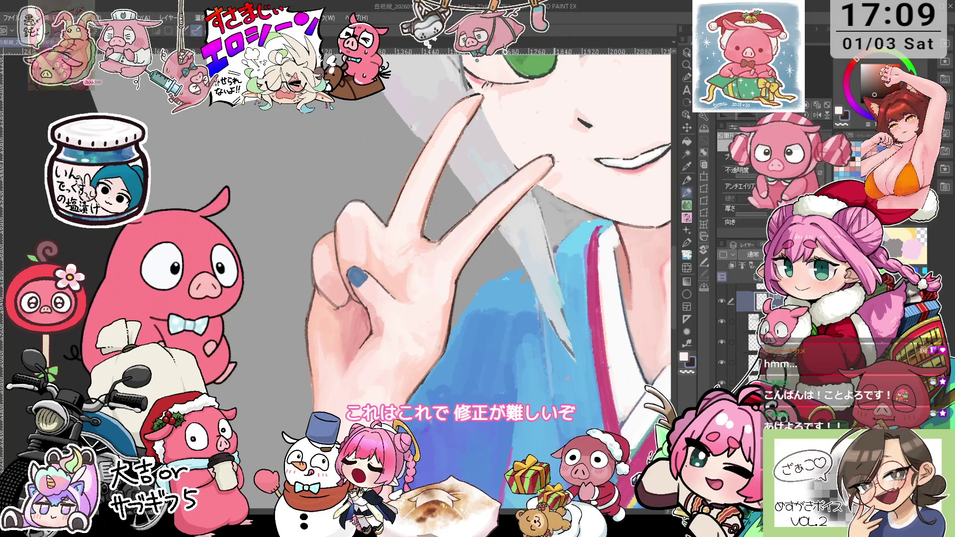
scroll(551, 157, up, 2)
scroll(515, 130, up, 2)
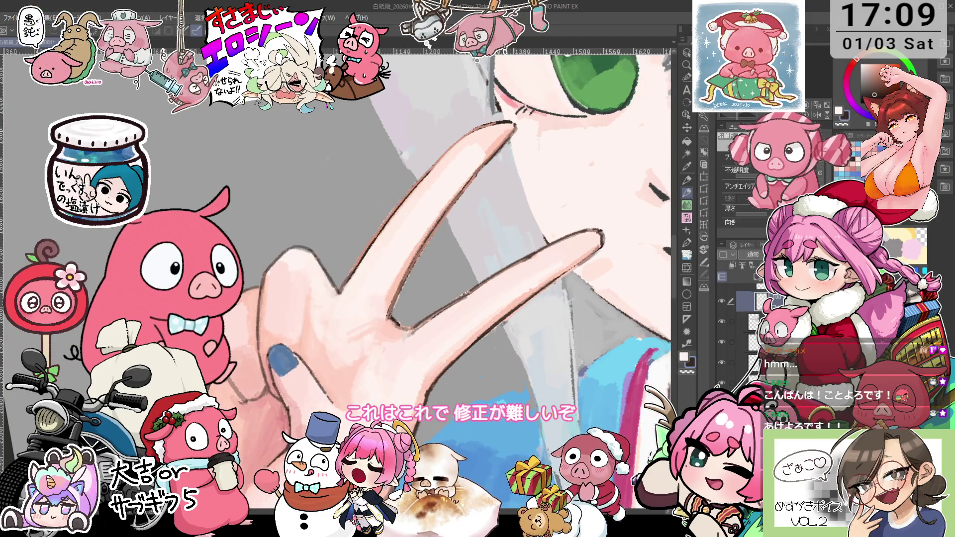
scroll(380, 217, down, 3)
scroll(380, 217, up, 3)
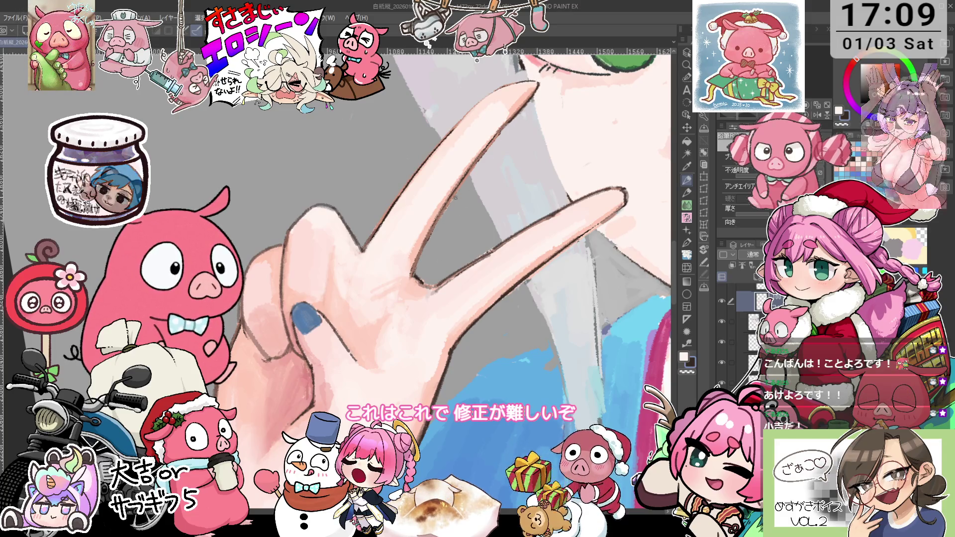
scroll(500, 144, down, 3)
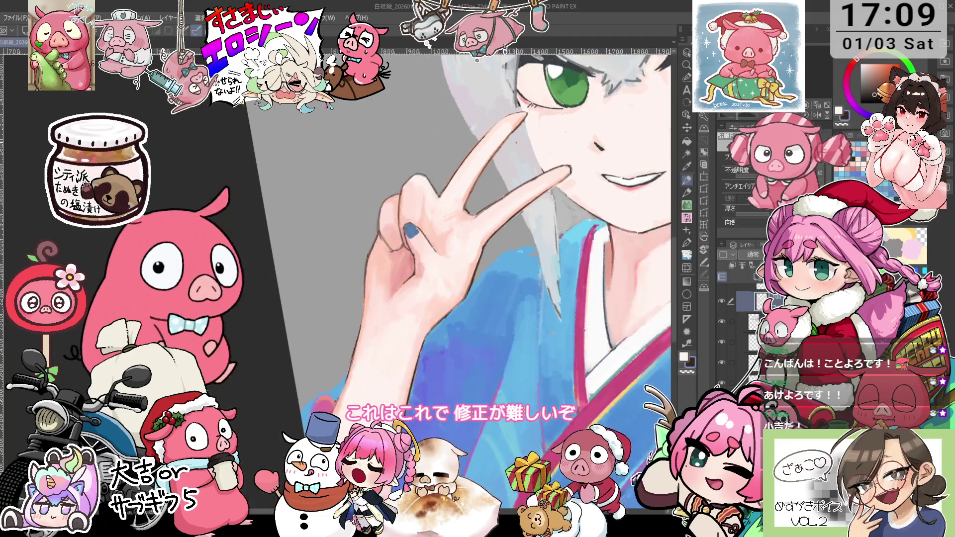
scroll(513, 187, up, 2)
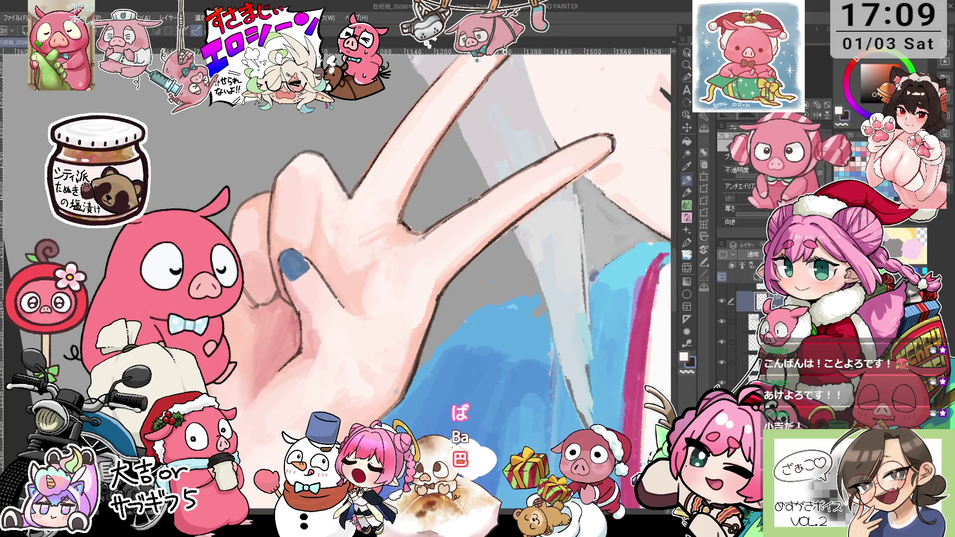
key(minus)
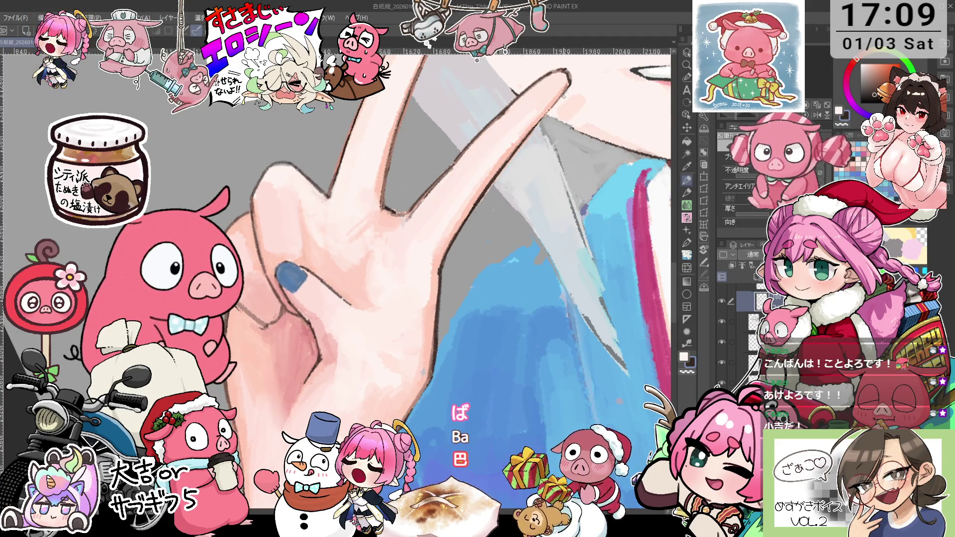
Draw three dark pencil crease strokes across the palm of the peace-sign hand.
scroll(563, 96, down, 1)
scroll(553, 115, down, 1)
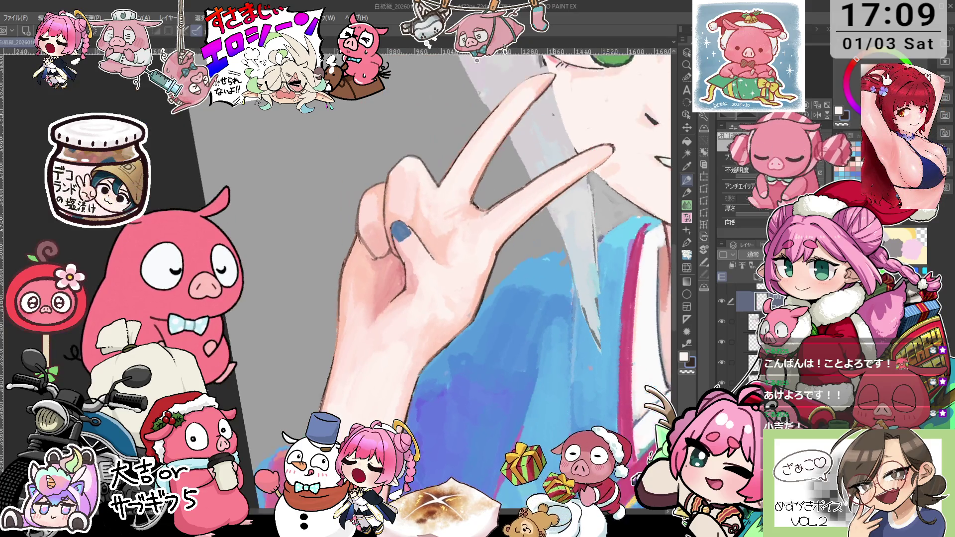
scroll(480, 196, up, 1)
scroll(479, 196, up, 1)
key(i)
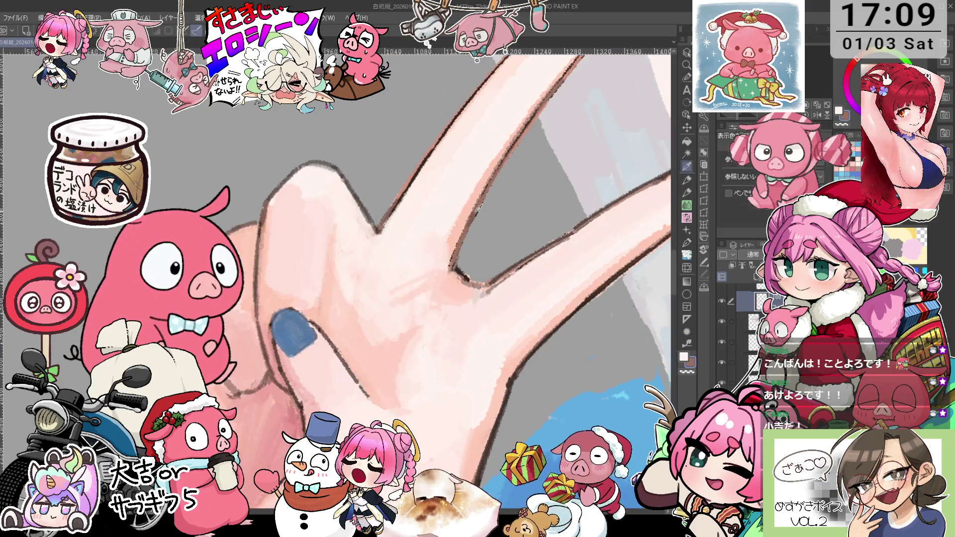
key(p)
drag(315, 223, 334, 300)
drag(318, 237, 336, 311)
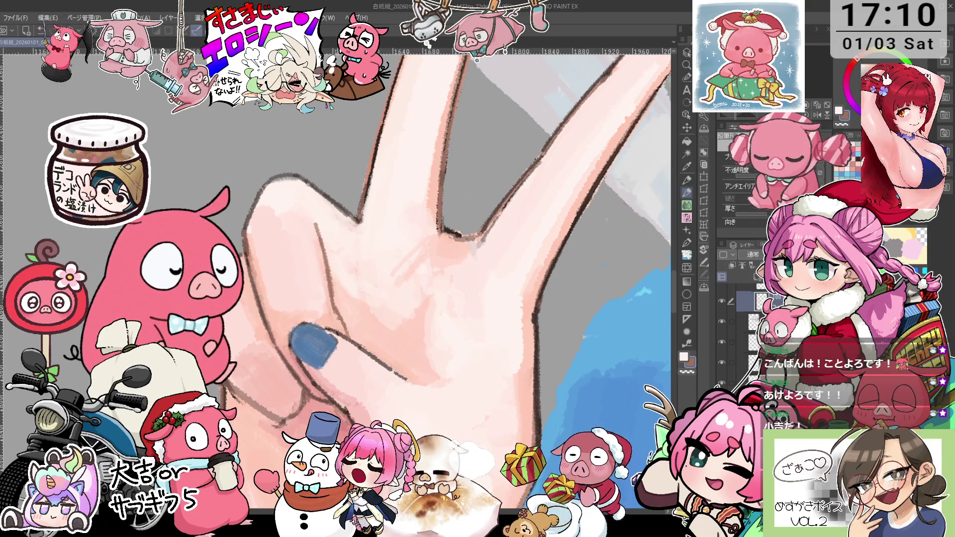
drag(338, 287, 345, 282)
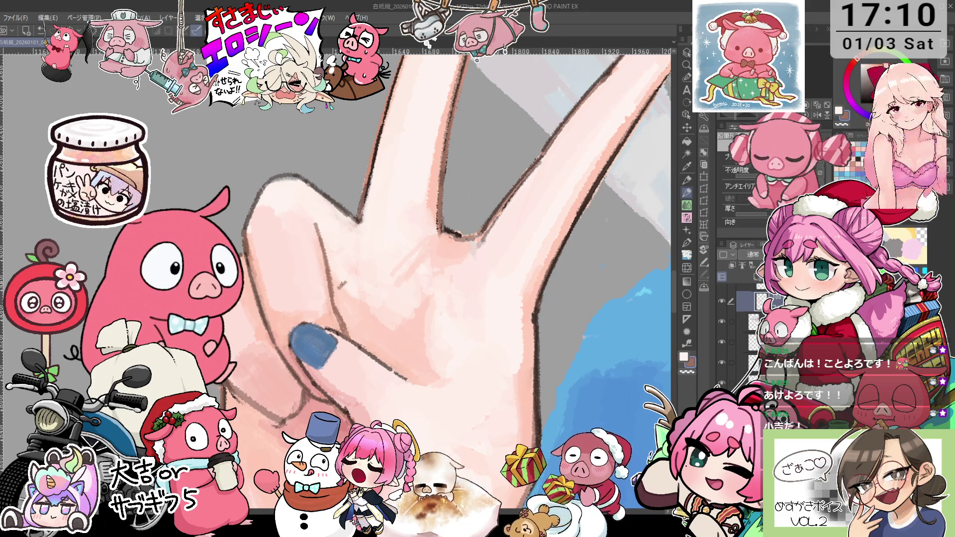
Sample a light pink from the skin, then zoom out to check the whole character.
key(minus)
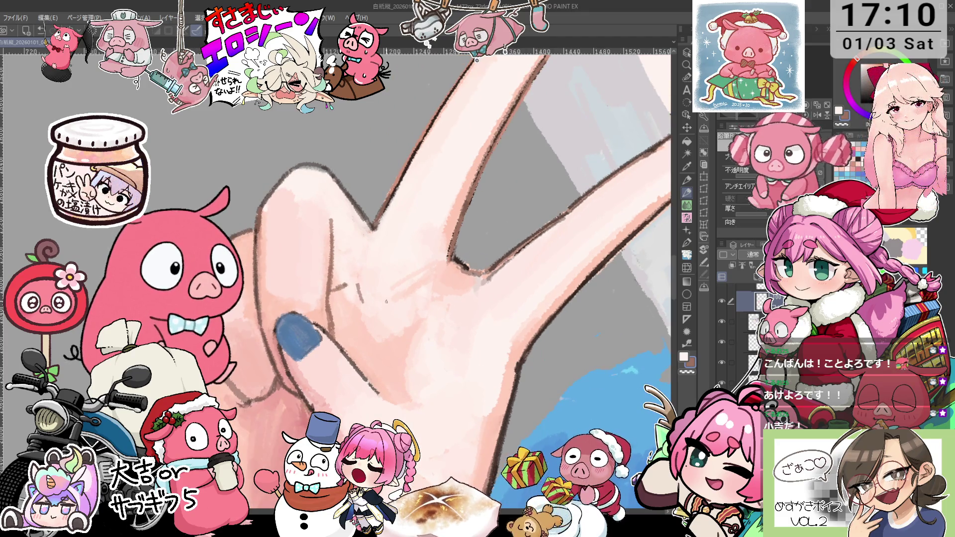
scroll(399, 302, down, 2)
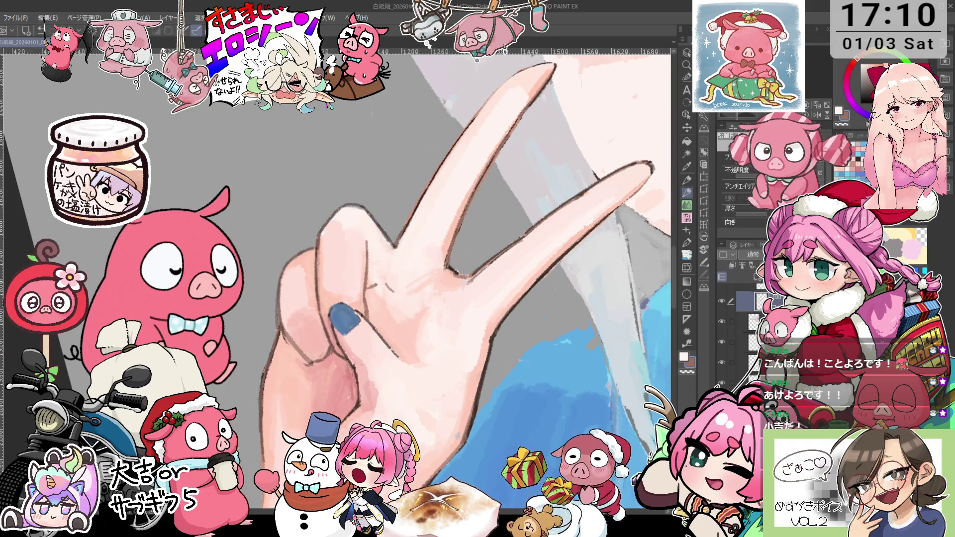
key(minus)
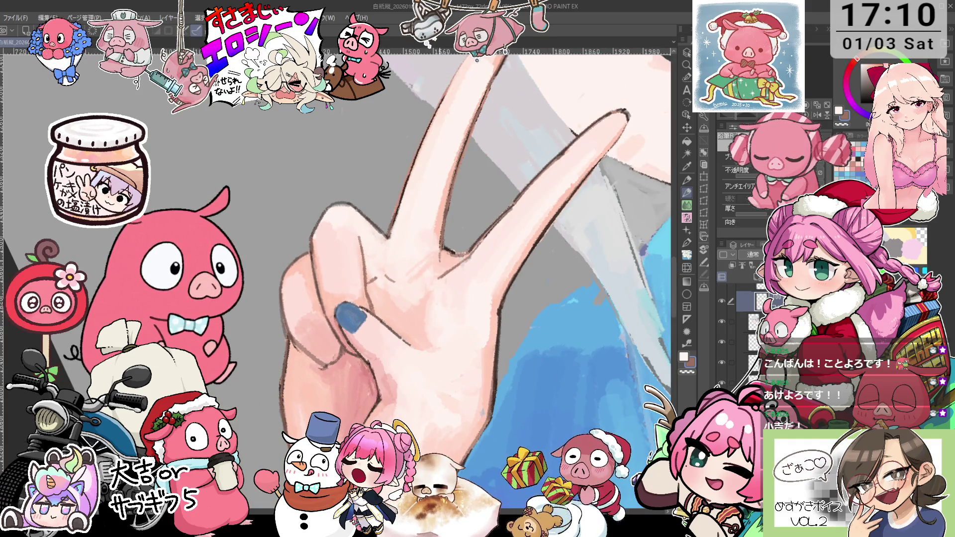
key(minus)
key(minus)
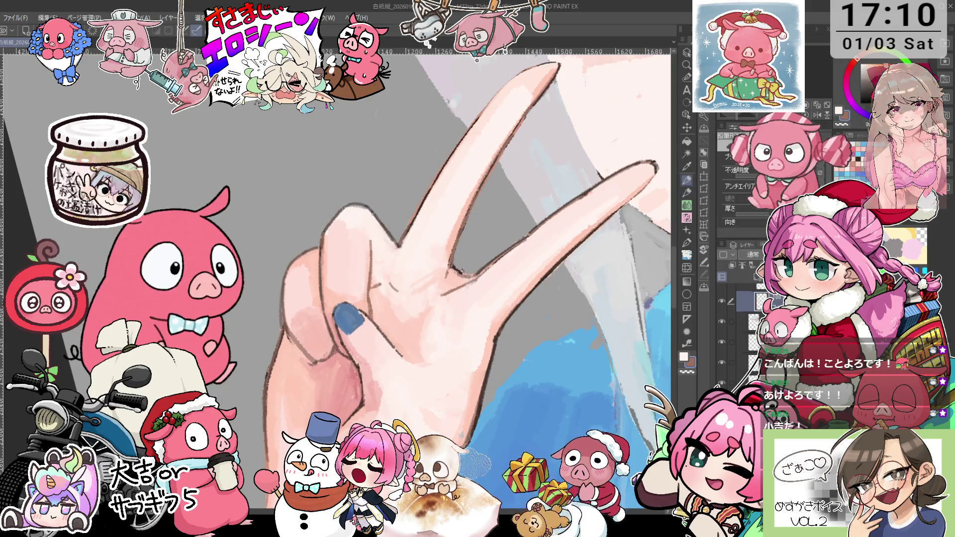
key(minus)
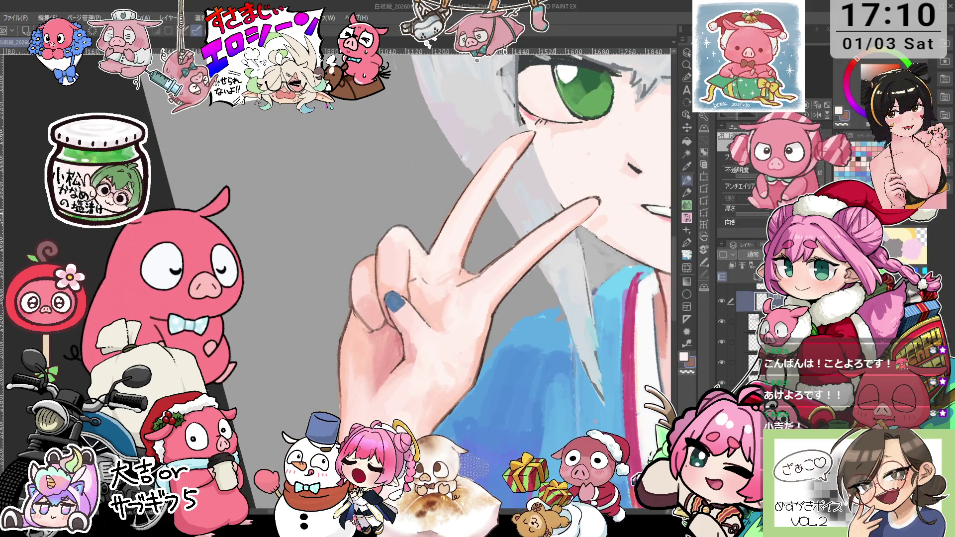
scroll(468, 265, up, 1)
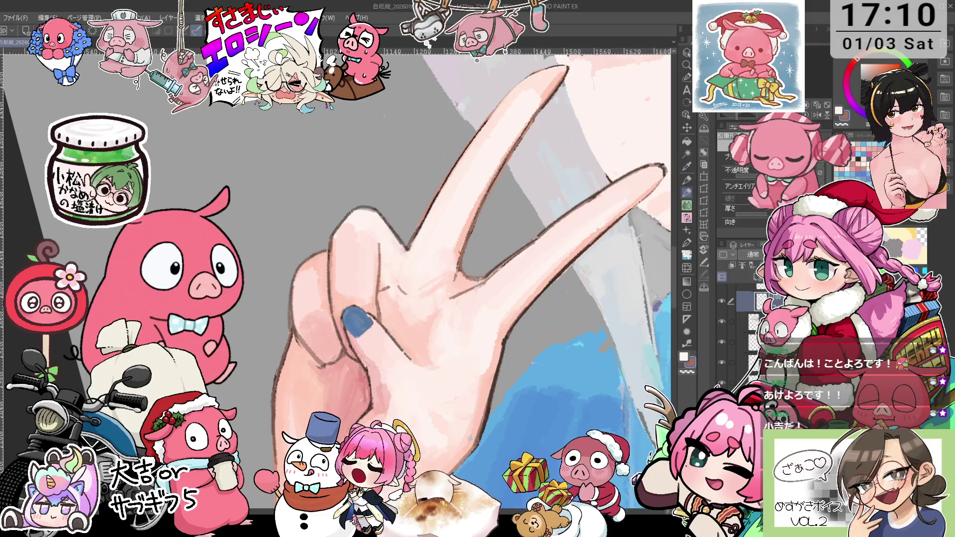
alt+click(404, 247)
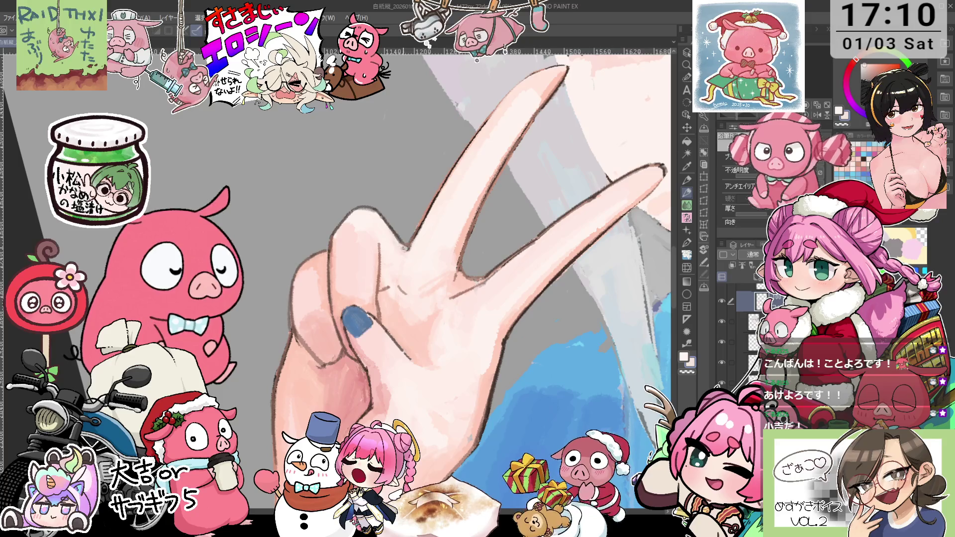
scroll(399, 243, down, 2)
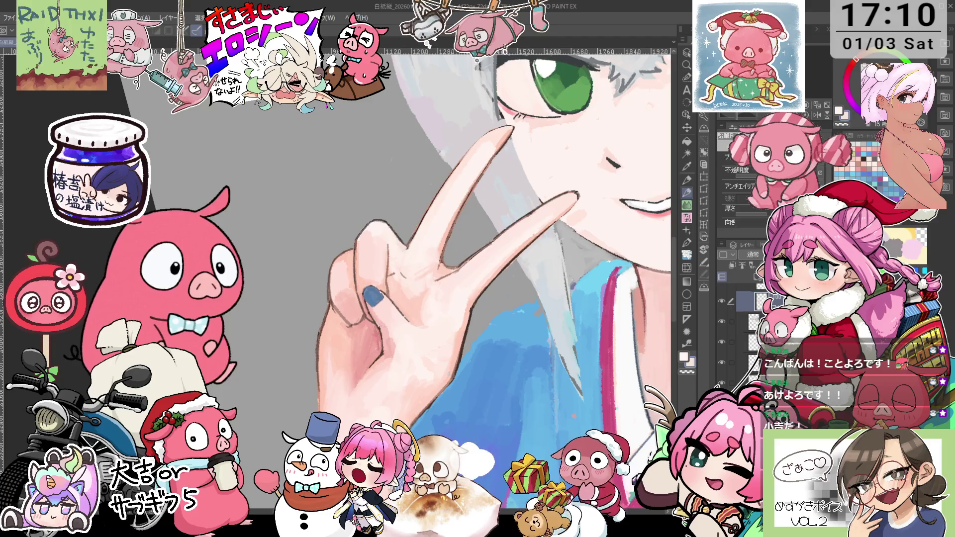
key(ctrl+0)
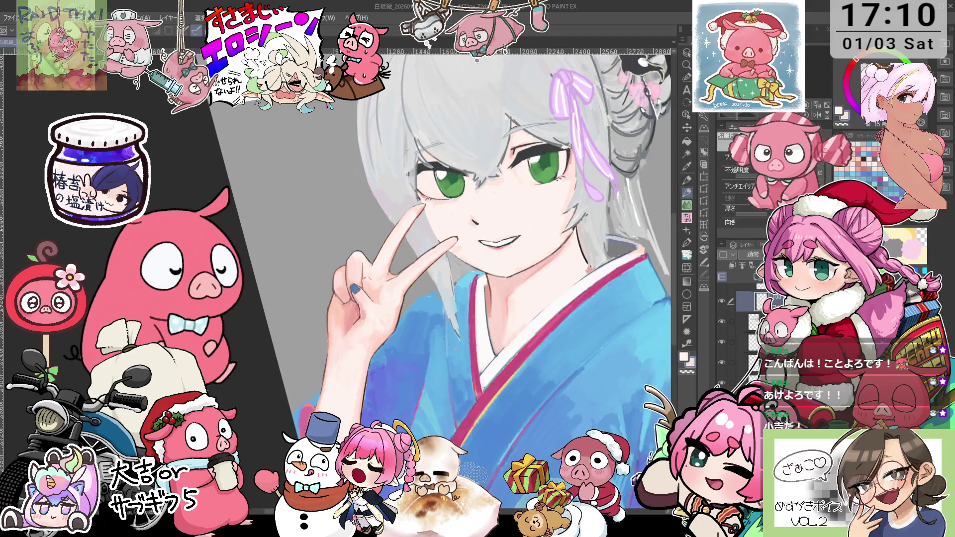
scroll(398, 244, up, 3)
scroll(428, 278, down, 3)
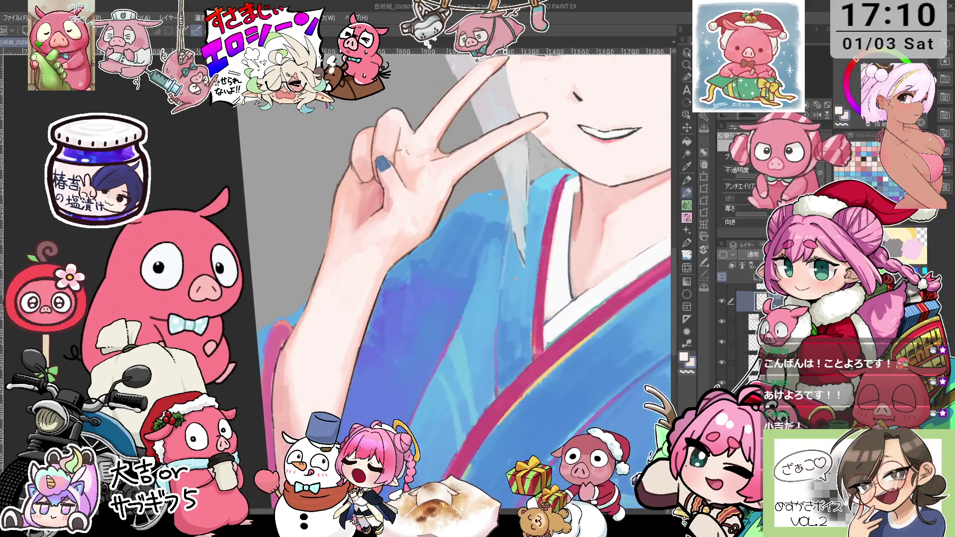
scroll(455, 269, down, 2)
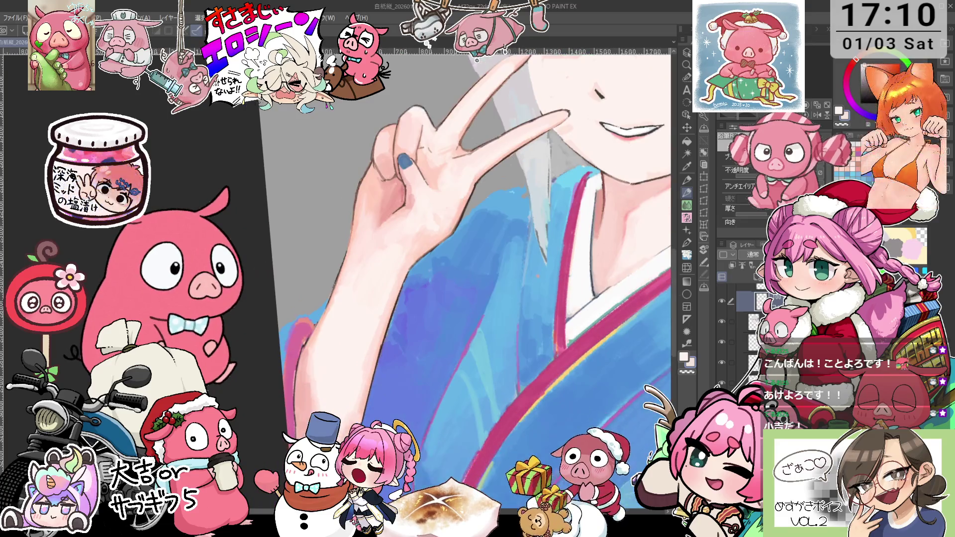
key(i)
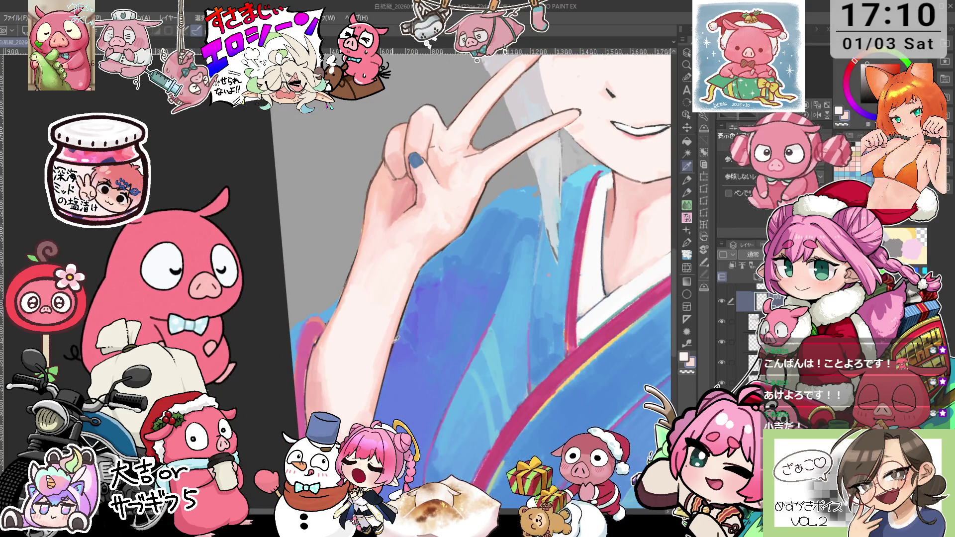
key(p)
scroll(395, 325, down, 3)
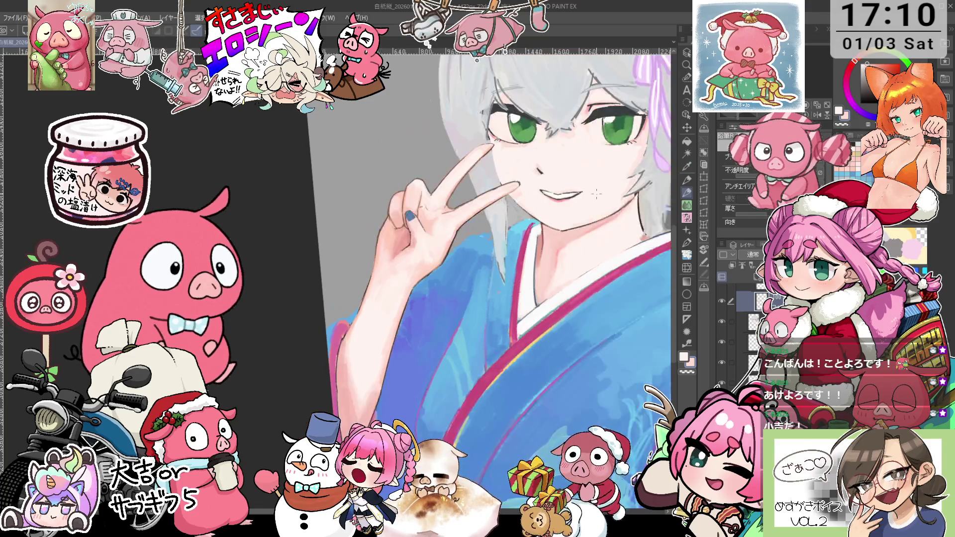
scroll(468, 343, up, 1)
scroll(468, 343, up, 1)
scroll(468, 343, up, 1)
key(o)
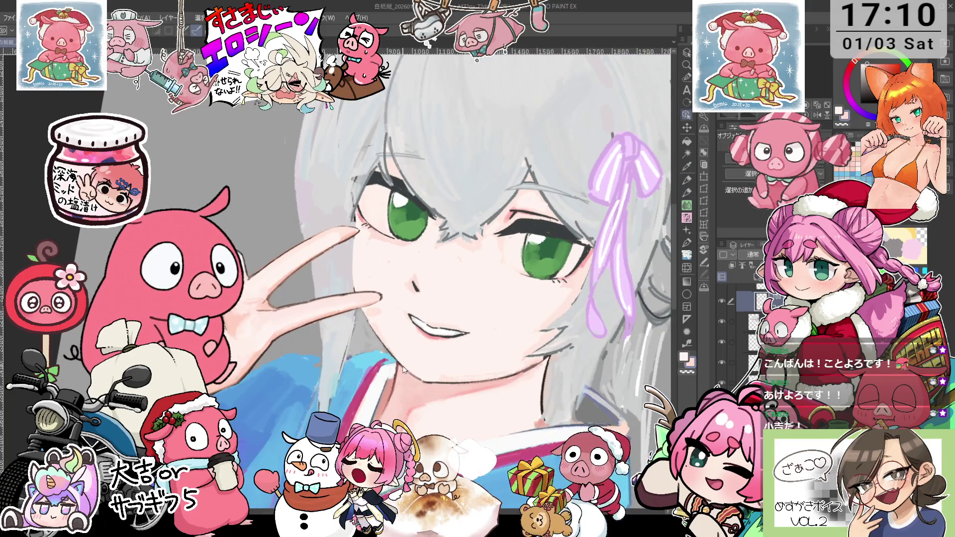
scroll(408, 368, up, 2)
key(p)
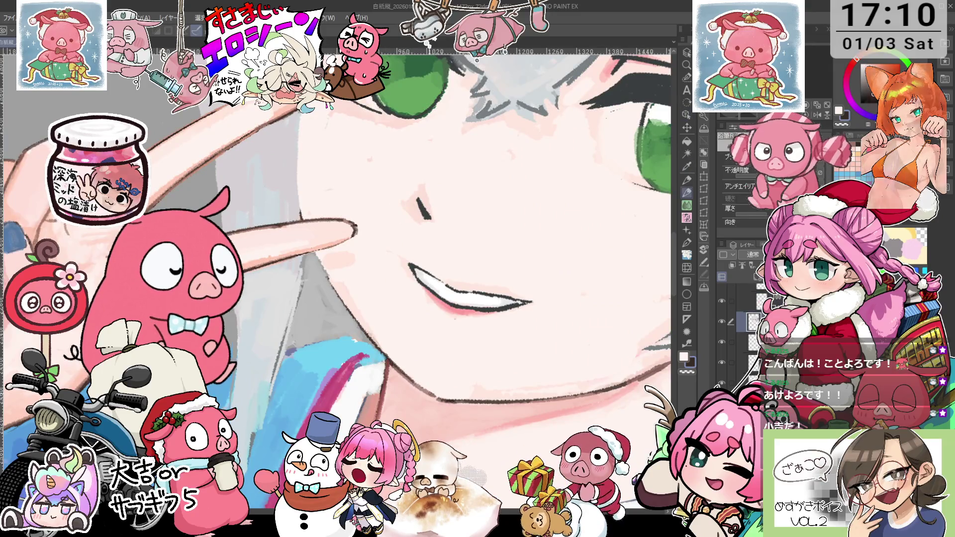
key(asciicircum)
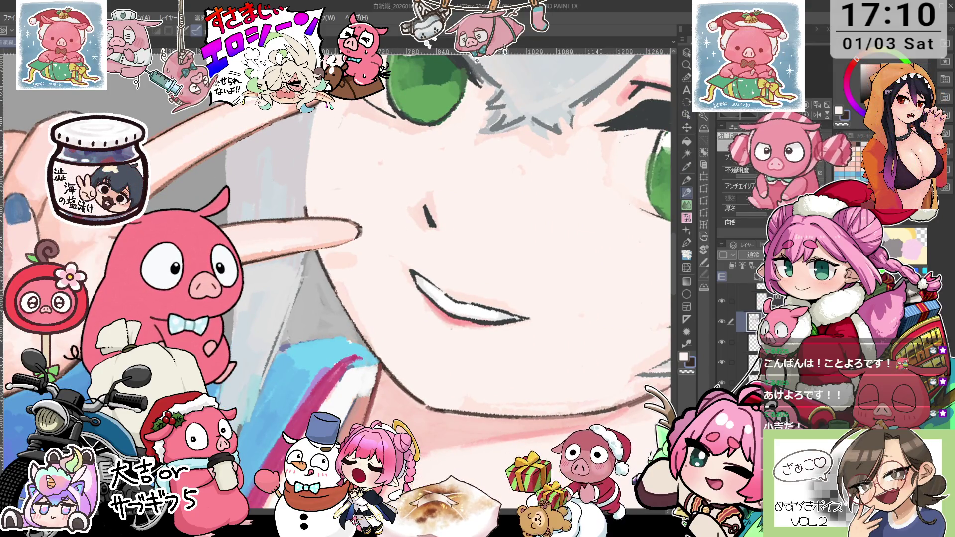
scroll(408, 278, down, 3)
key(minus)
key(minus)
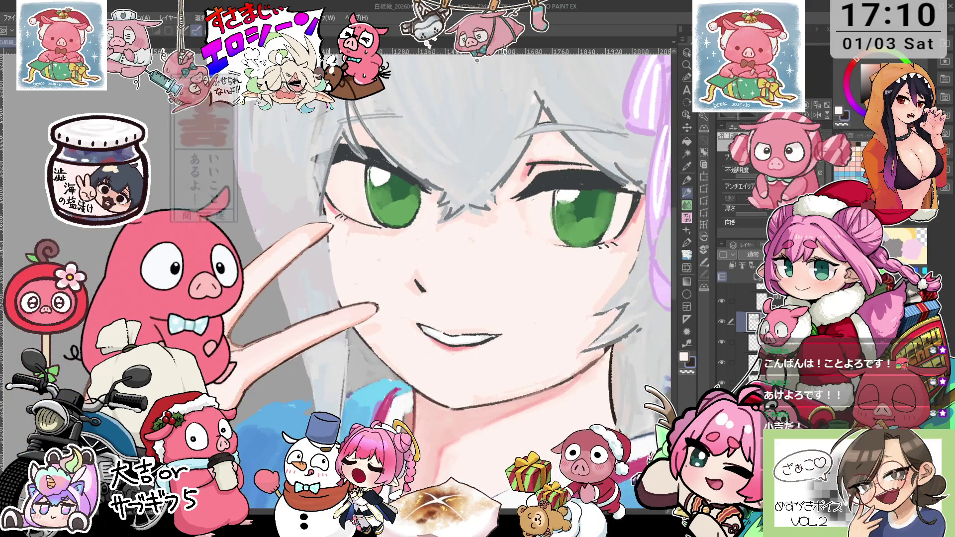
key(minus)
key(minus)
key(minus)
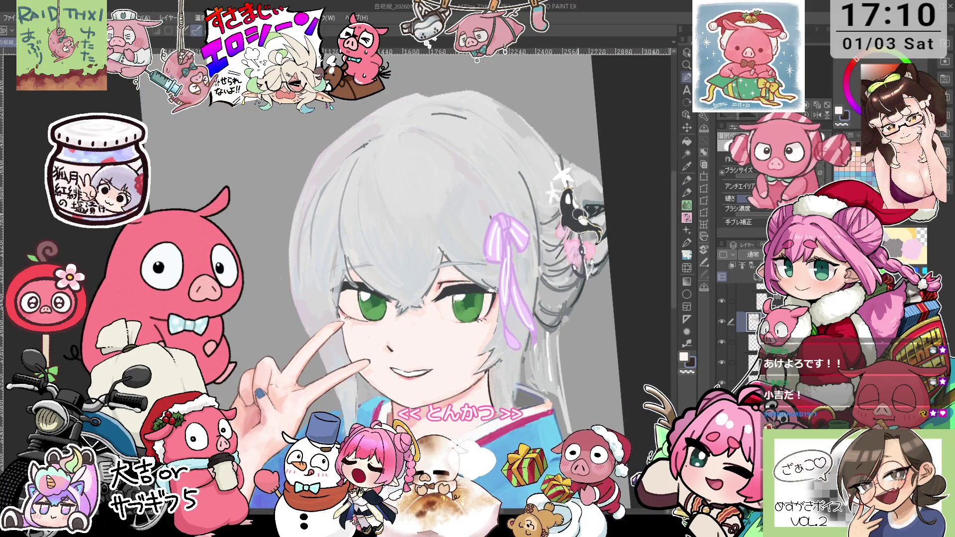
key(m)
mouse_move(528, 328)
mouse_down()
mouse_move(609, 220)
mouse_move(537, 324)
mouse_move(533, 400)
mouse_up()
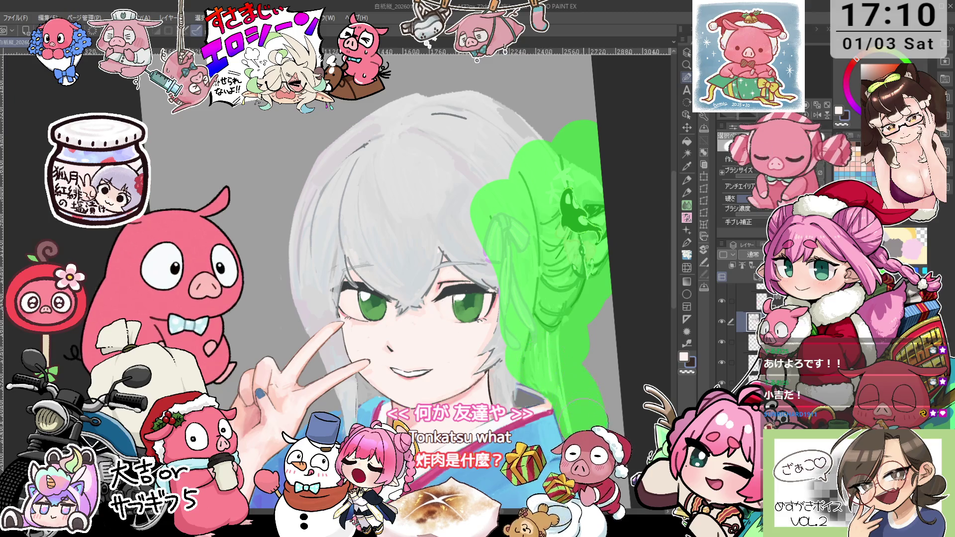
Convert the painted hair mask into a selection, then extend it over the top and left hair edge.
key(w)
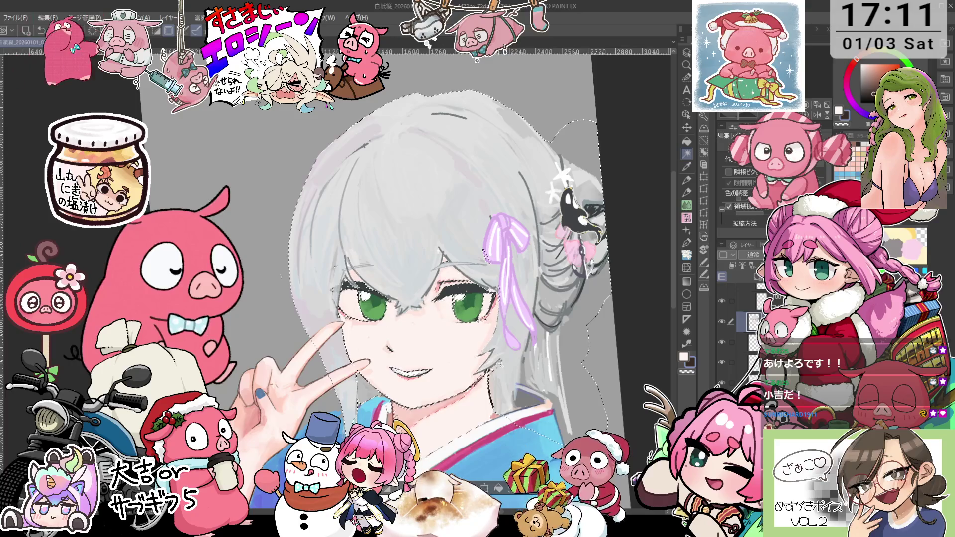
click(687, 78)
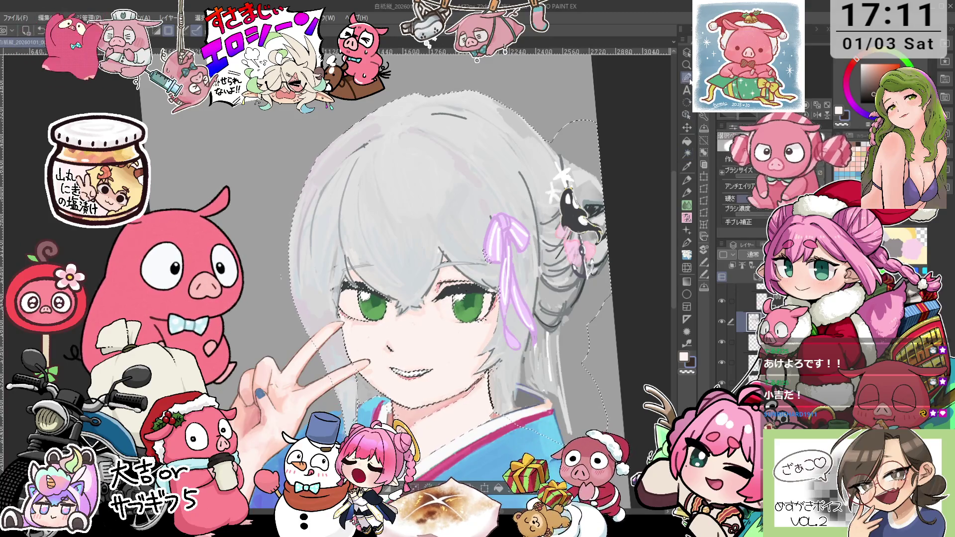
drag(577, 149, 358, 94)
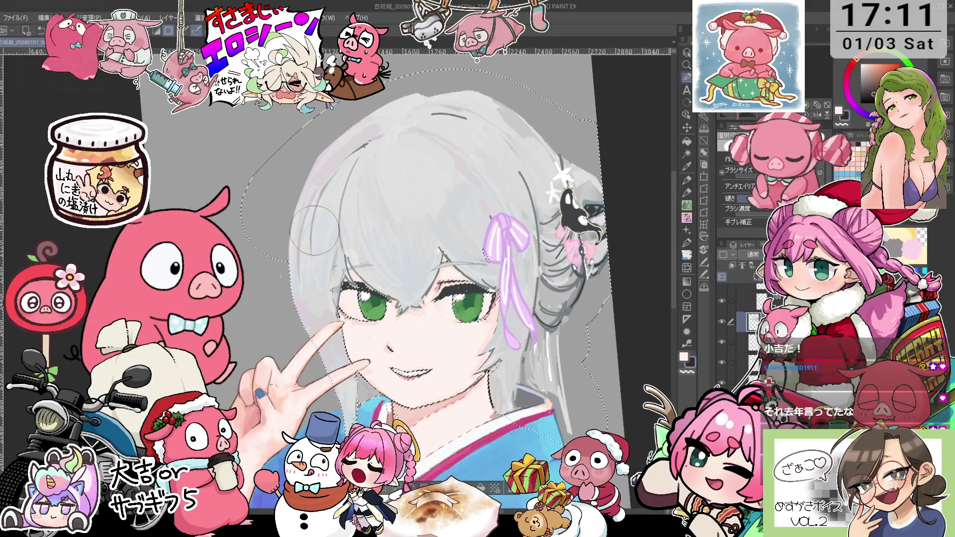
drag(315, 230, 328, 255)
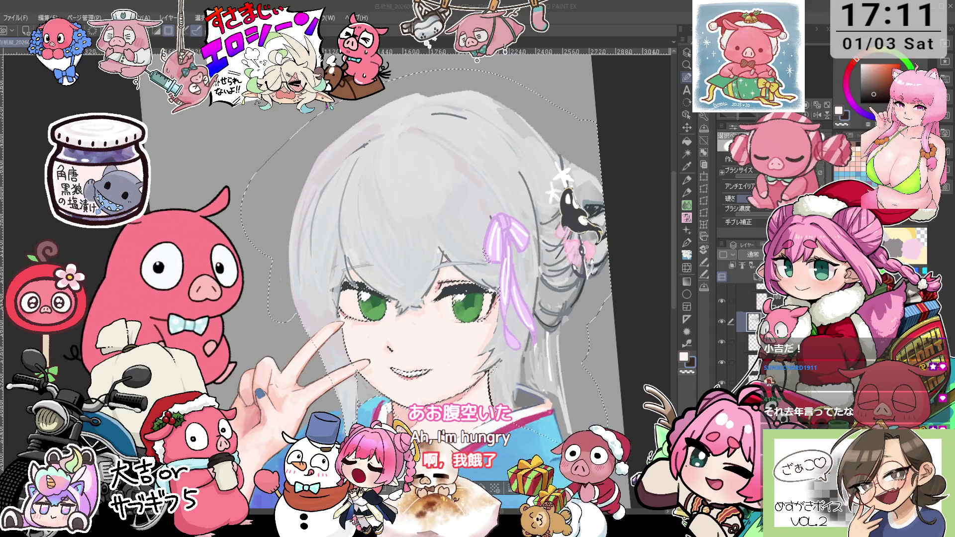
Erase the right-eye area from the selection, then add the mouth, left cheek, nose and left-eye side.
key(e)
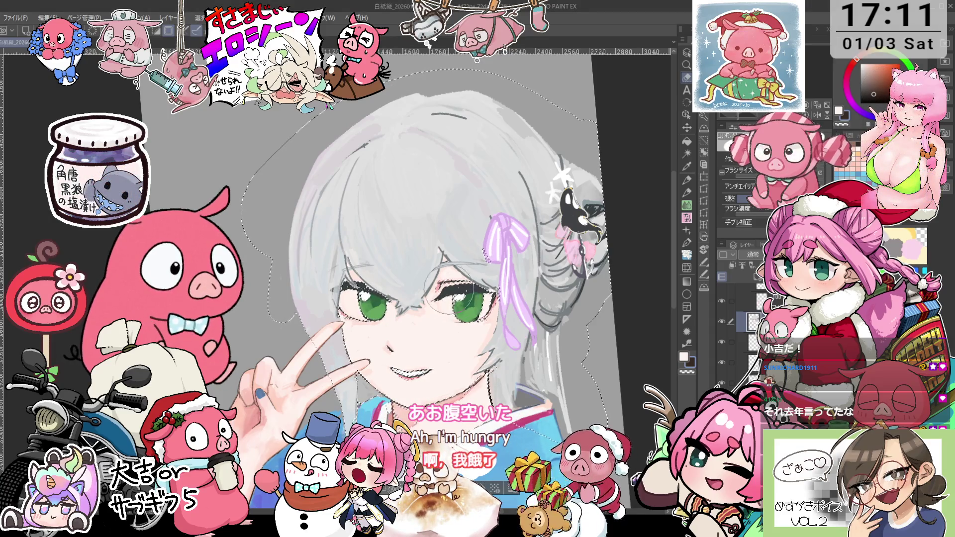
scroll(447, 299, up, 3)
drag(425, 291, 463, 353)
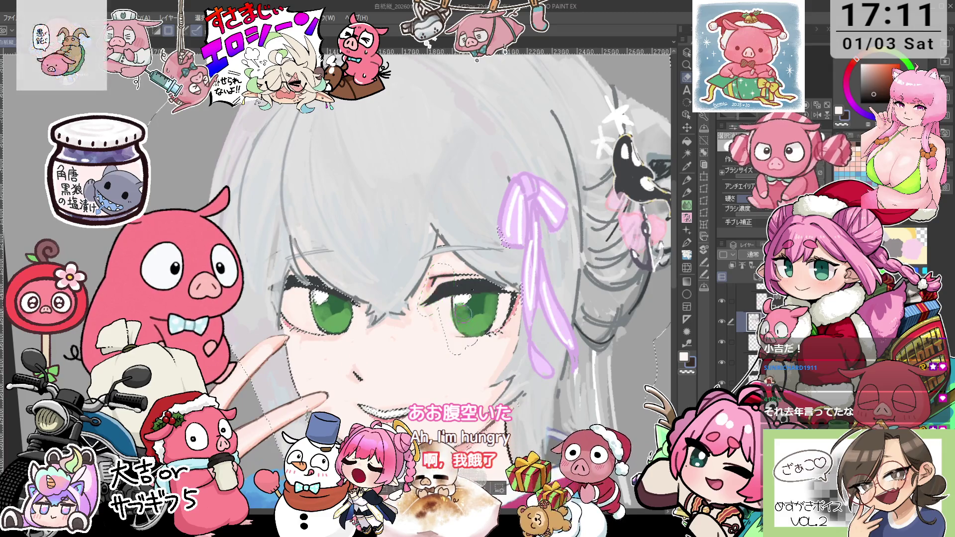
key(asciicircum)
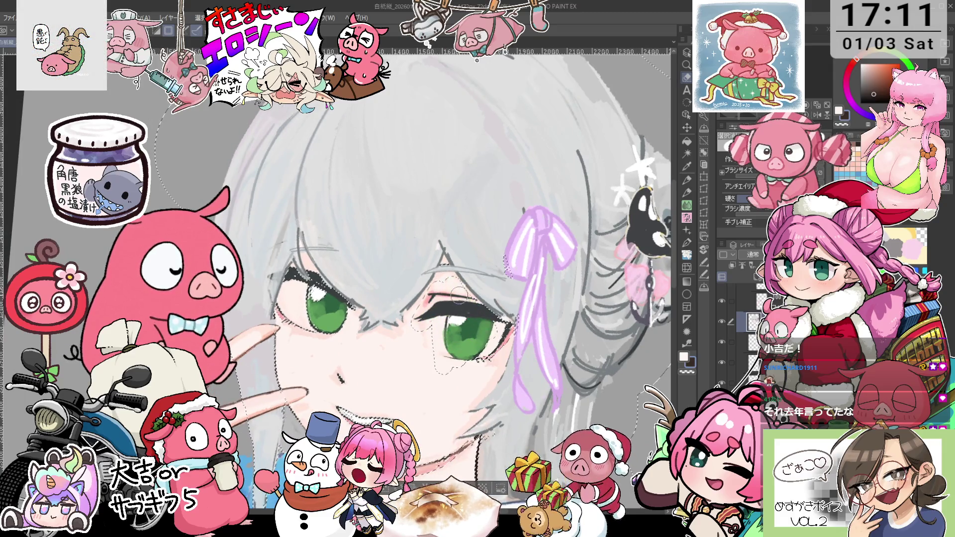
key(minus)
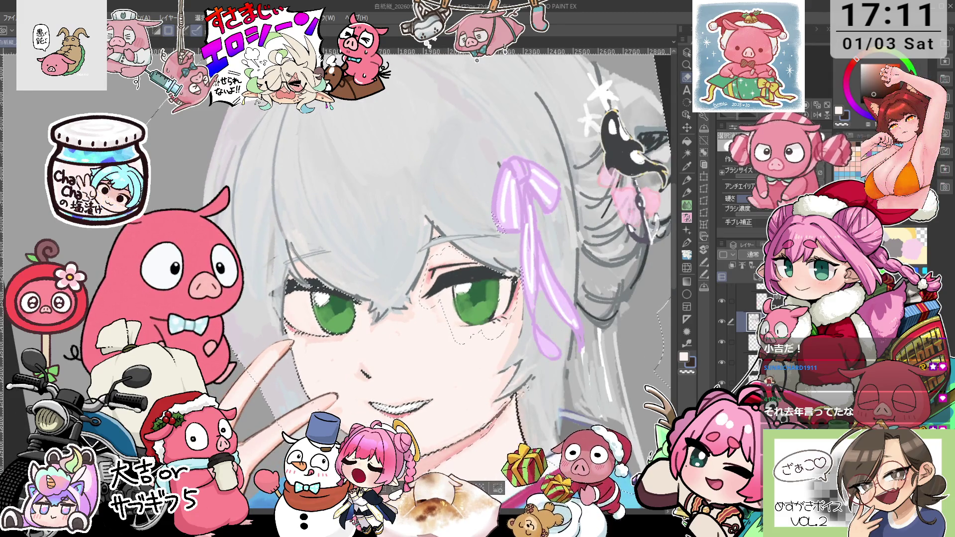
mouse_move(363, 351)
mouse_down()
mouse_move(351, 386)
mouse_move(368, 415)
mouse_up()
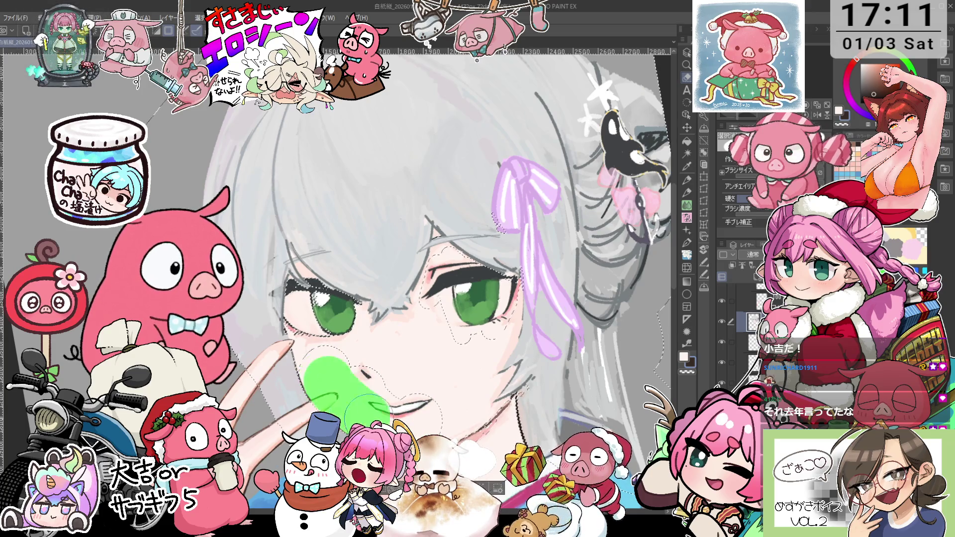
drag(323, 337, 305, 349)
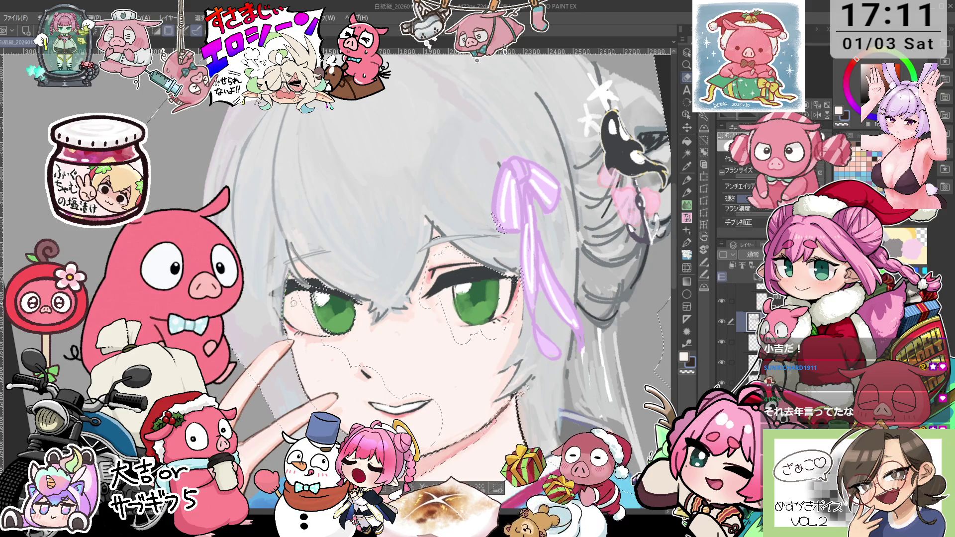
drag(294, 301, 343, 392)
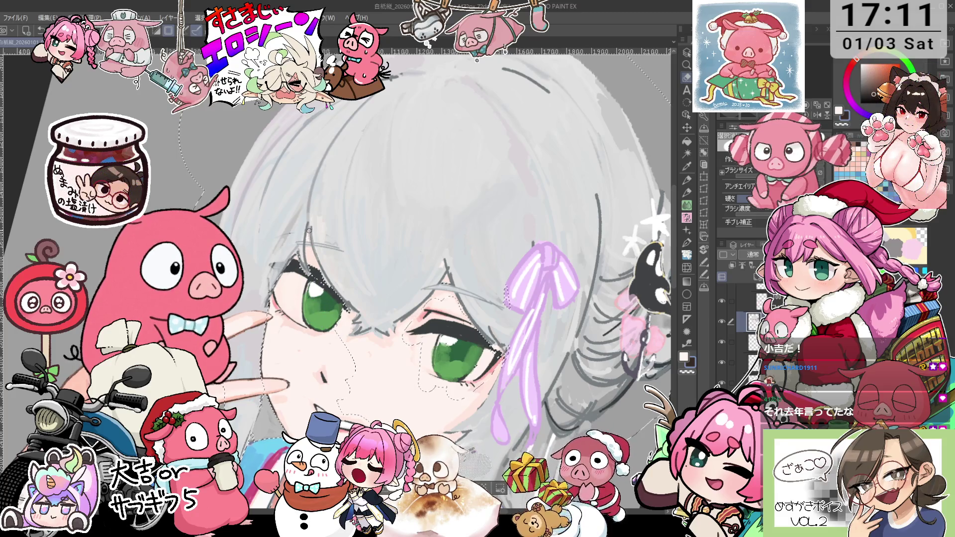
drag(307, 234, 308, 256)
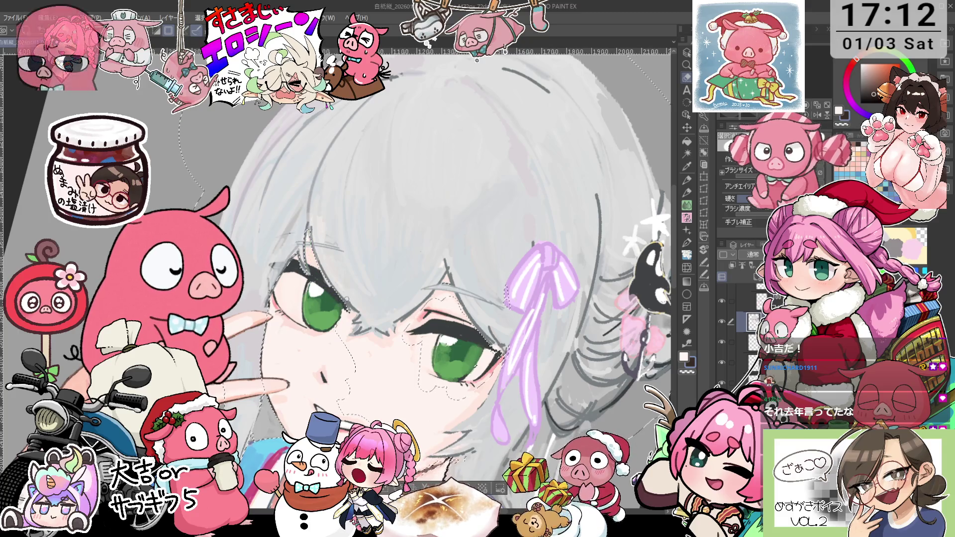
Undo the strokes beside the left eye, redo a short strip there and add the nose area.
key(^)
key(^)
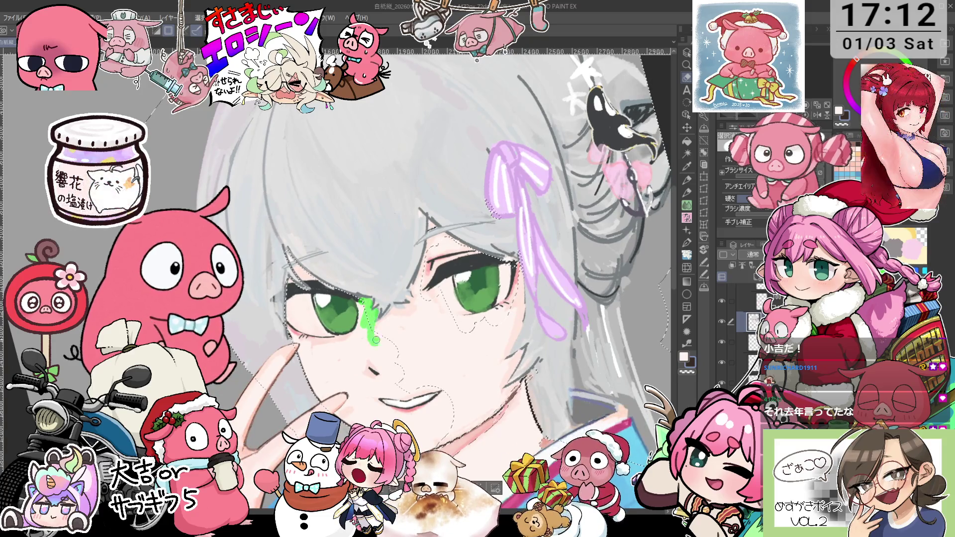
key(^)
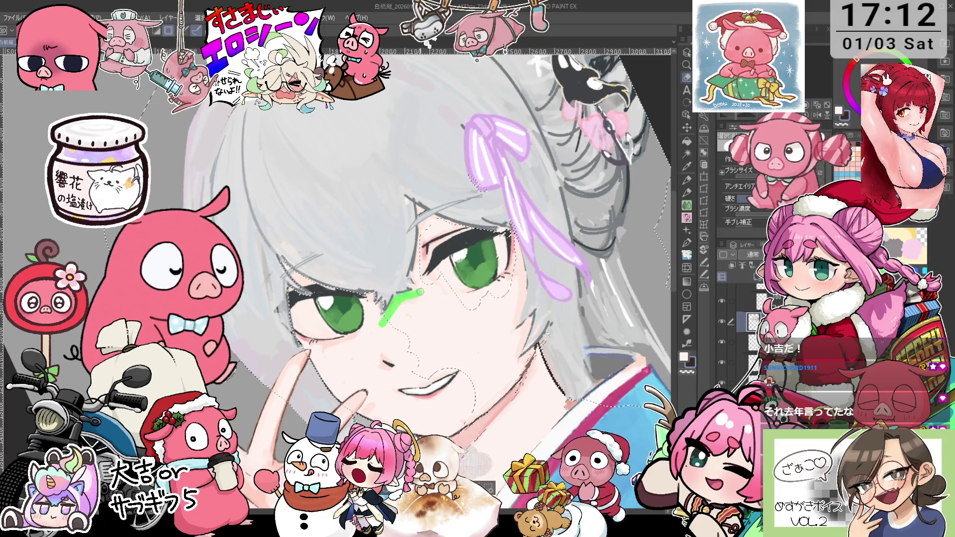
key(ctrl+z)
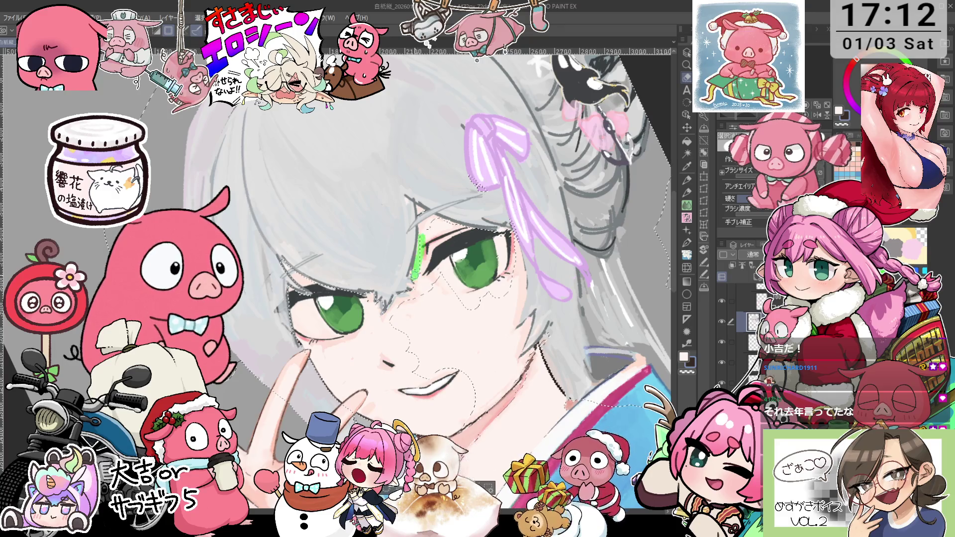
key(^)
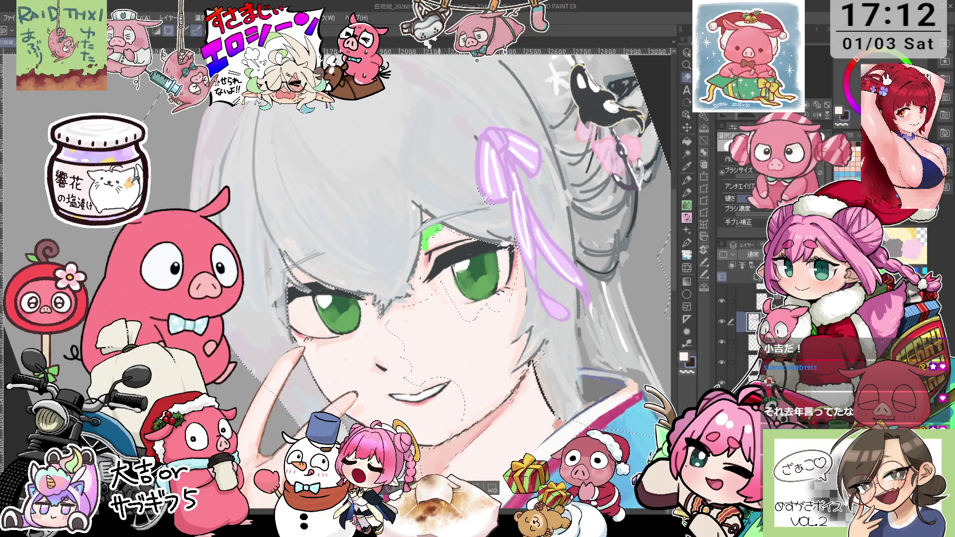
key(ctrl+z)
key(-)
drag(458, 274, 464, 281)
key(^)
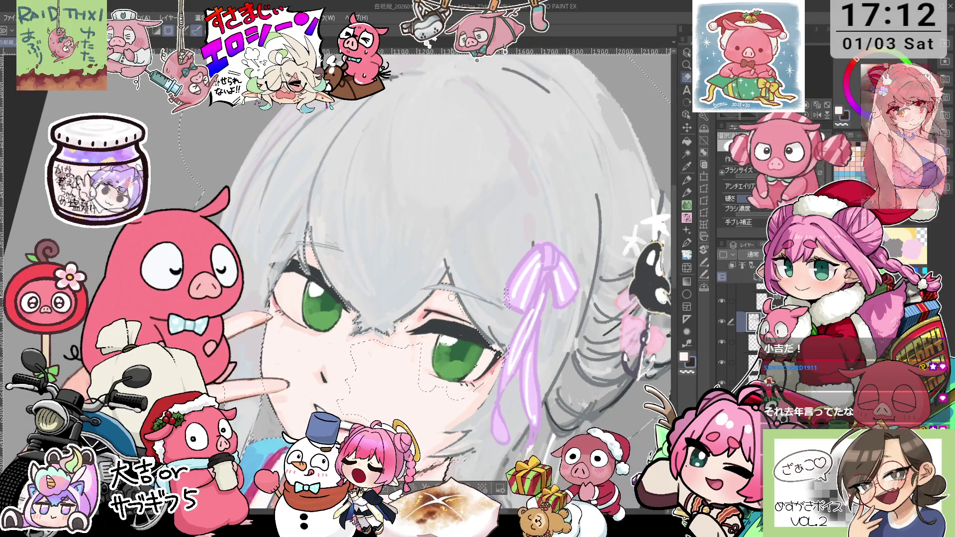
drag(463, 338, 464, 239)
mouse_move(351, 259)
mouse_down()
mouse_move(350, 313)
mouse_move(374, 264)
mouse_move(375, 367)
mouse_up()
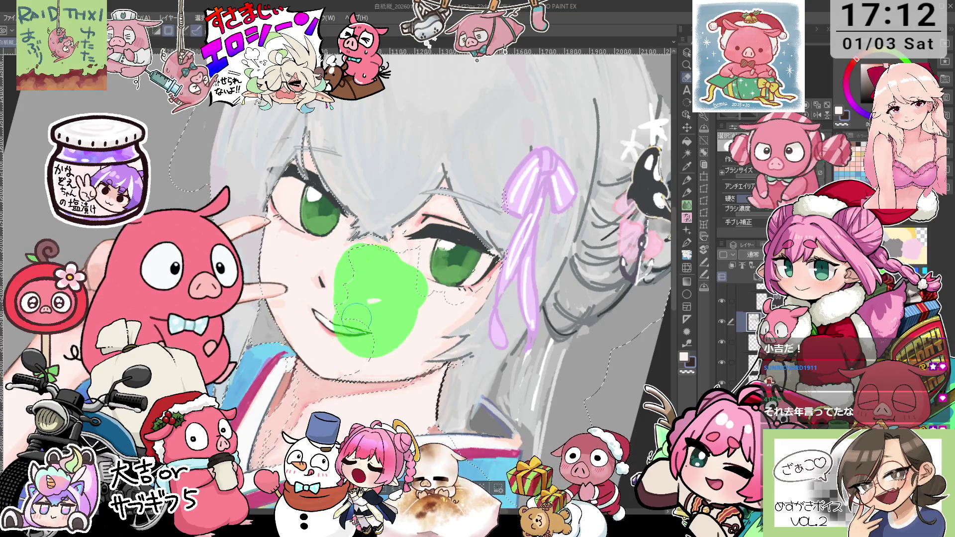
key(minus)
Add the cheek, the area near the eye, the collar and the neck to the selection.
drag(348, 318, 397, 204)
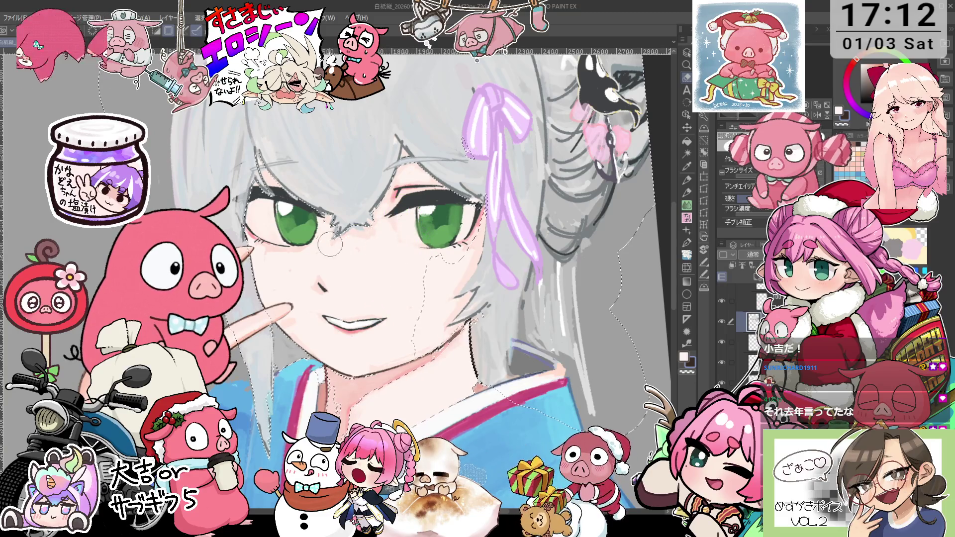
drag(450, 236, 418, 349)
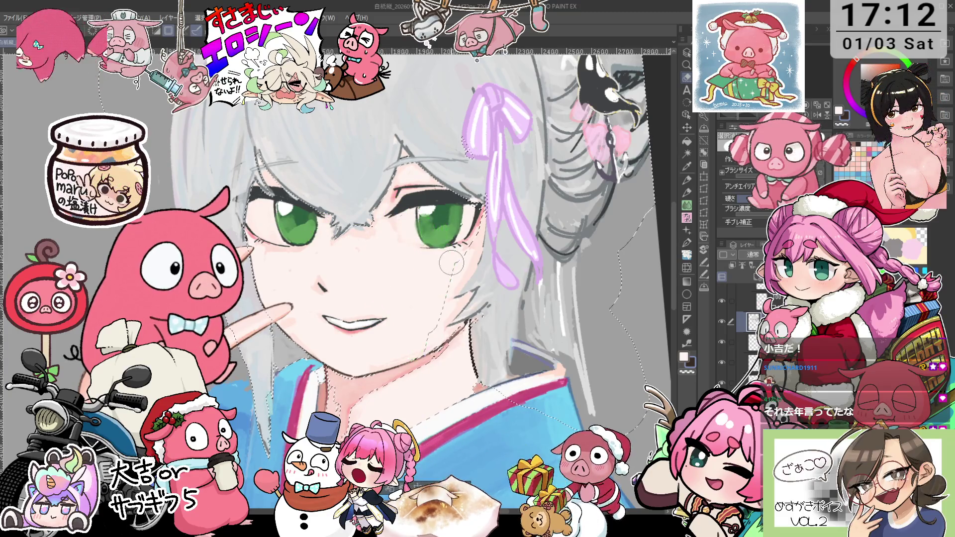
drag(470, 207, 478, 221)
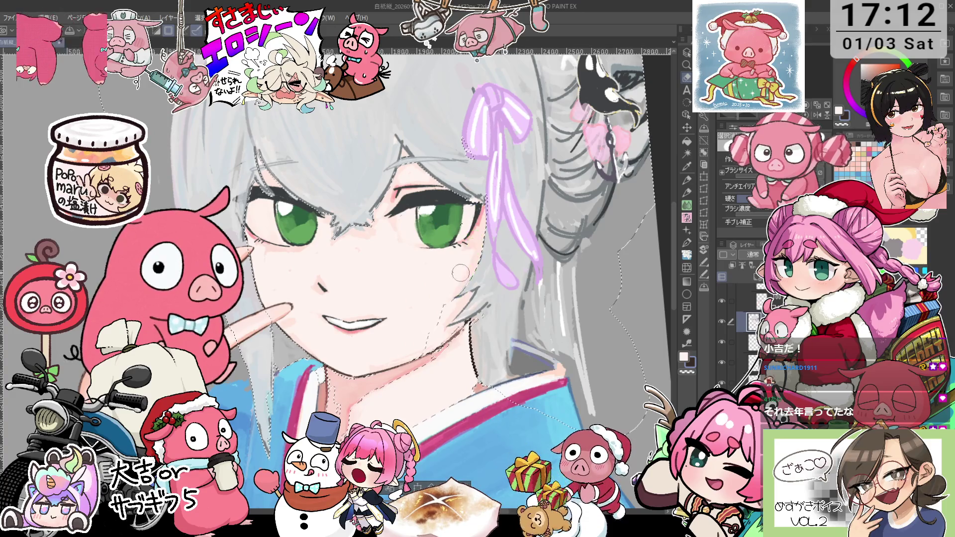
key(minus)
mouse_move(445, 281)
mouse_down()
mouse_move(458, 273)
mouse_move(438, 311)
mouse_up()
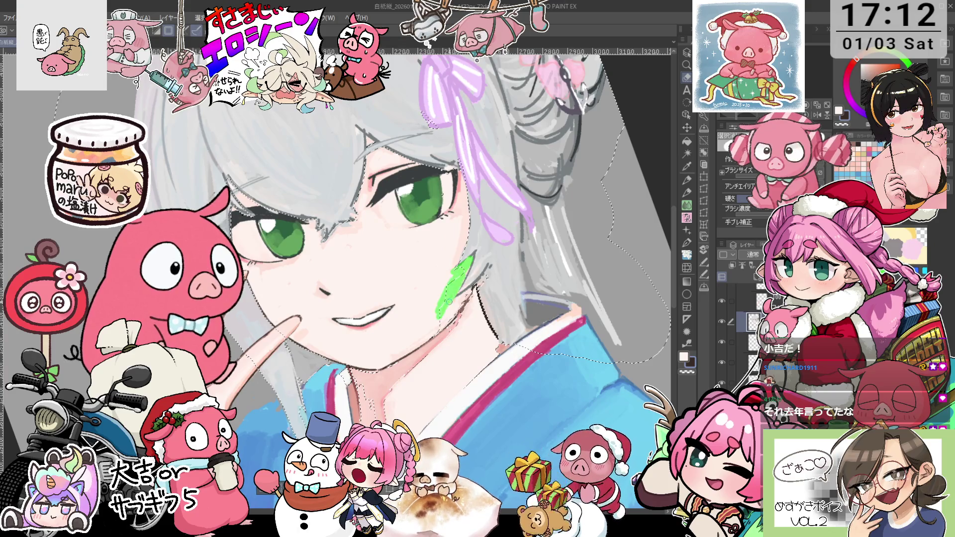
drag(427, 351, 462, 306)
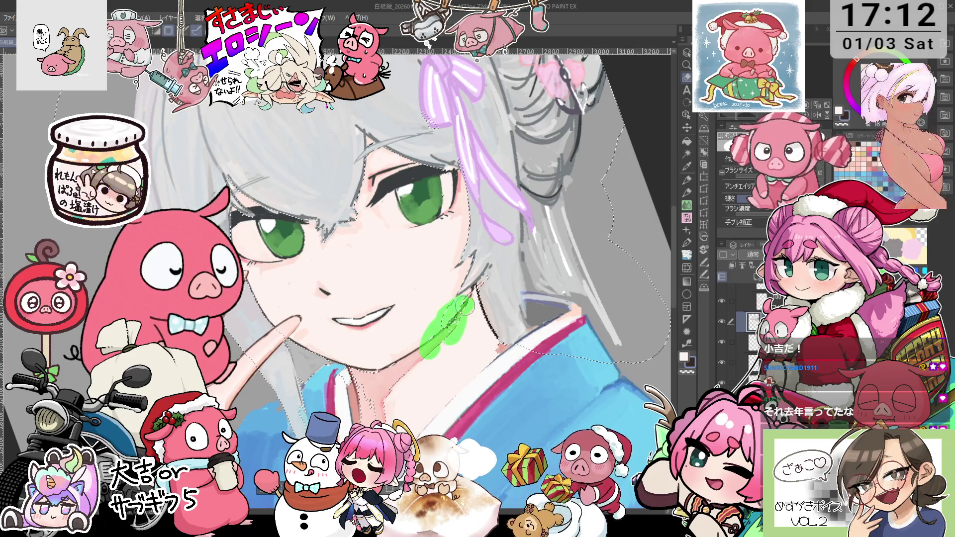
drag(361, 356, 490, 365)
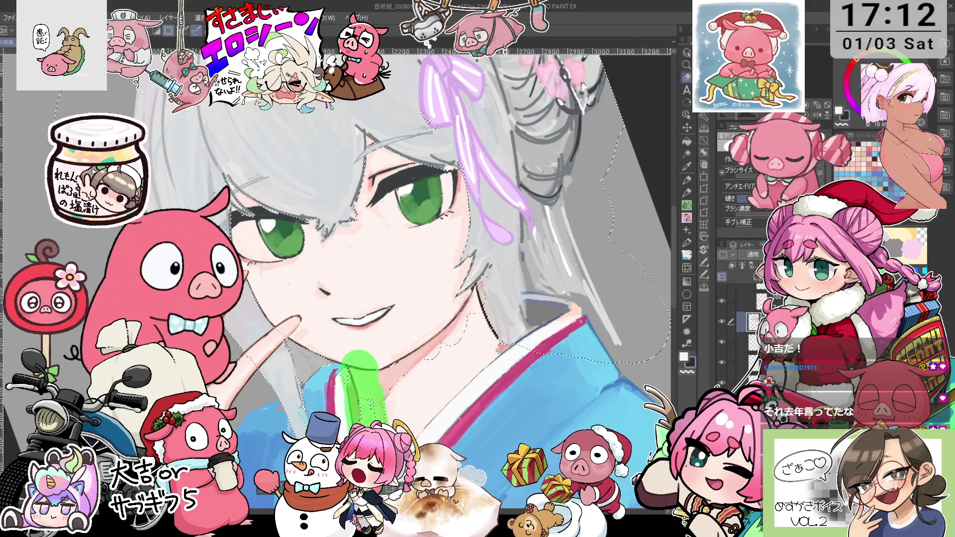
mouse_move(484, 318)
mouse_down()
mouse_move(468, 333)
mouse_move(442, 447)
mouse_up()
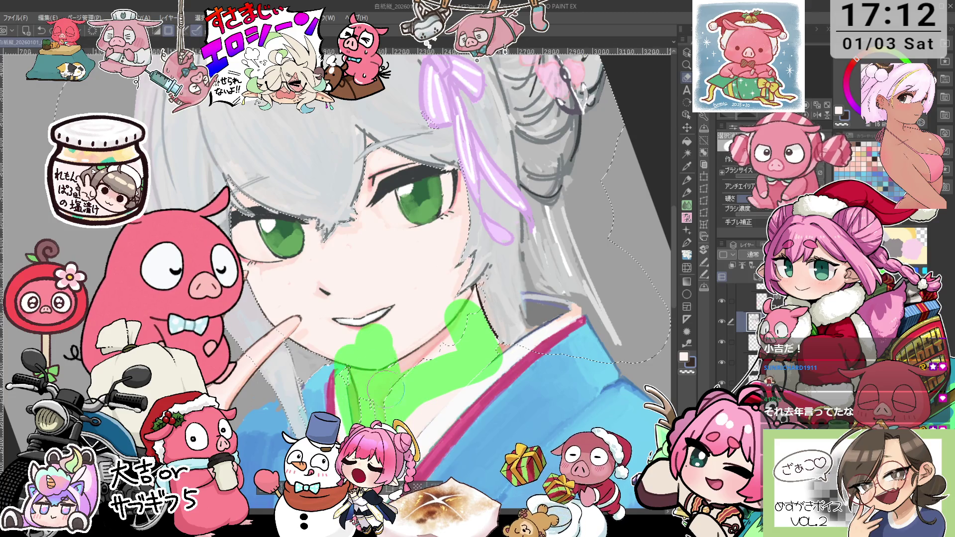
drag(443, 318, 455, 348)
scroll(466, 369, down, 2)
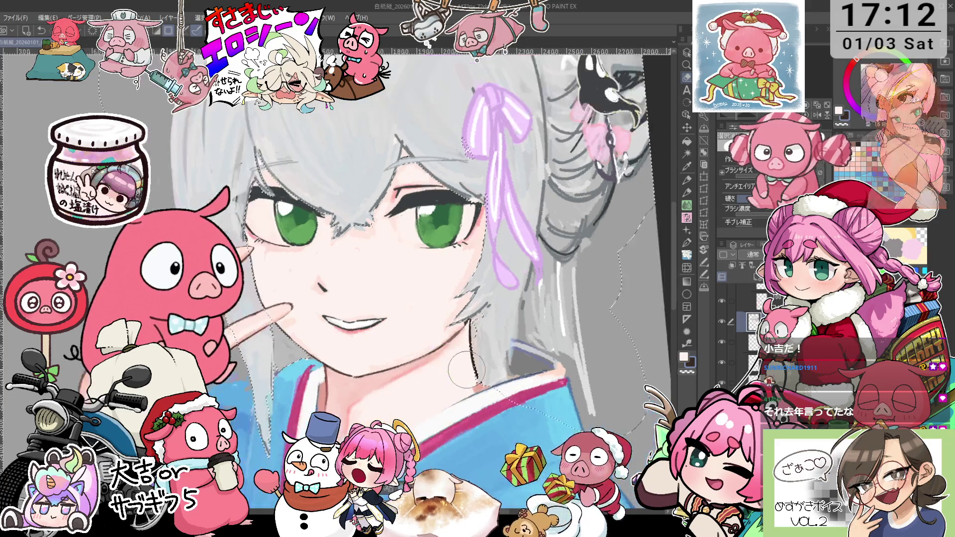
scroll(466, 369, down, 1)
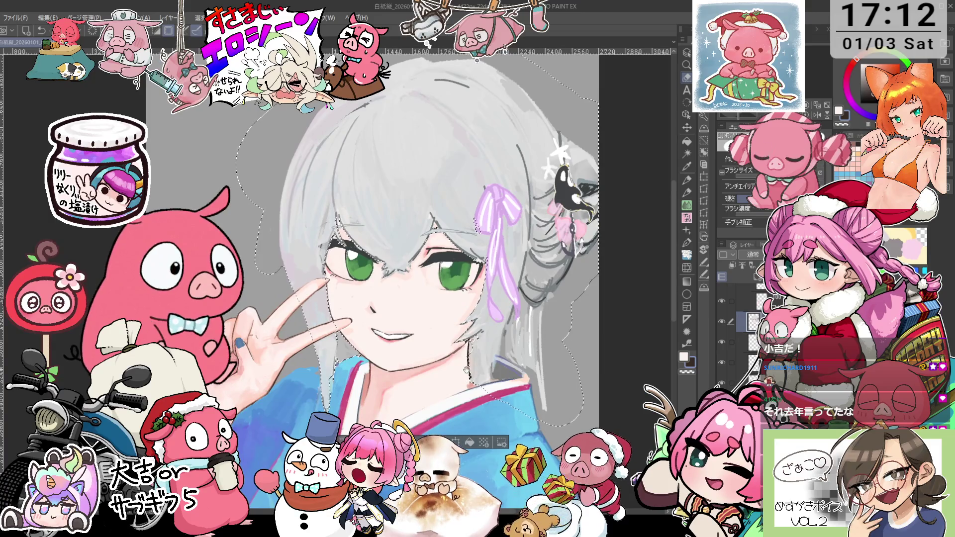
Clear the selection and tint the hair and ribbon a pale icy blue.
key(ctrl+d)
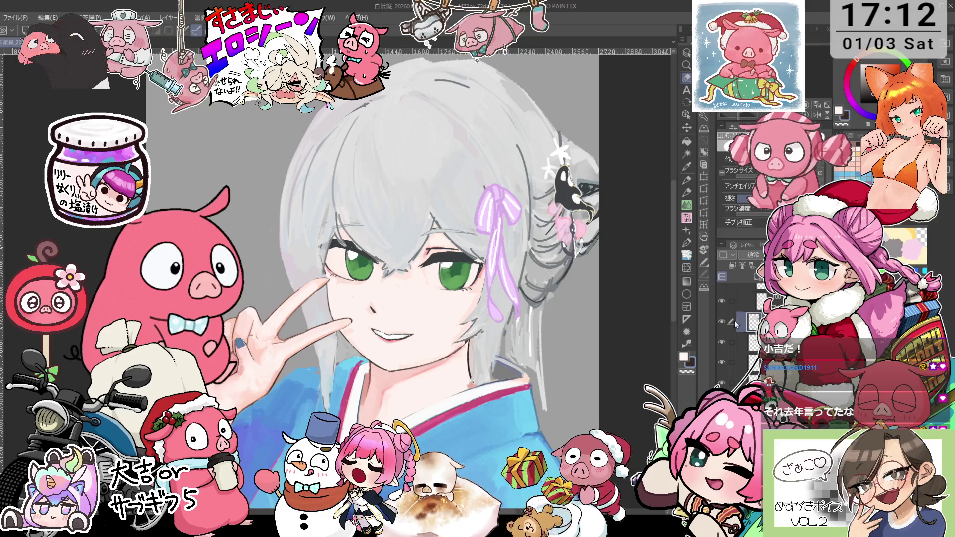
click(722, 276)
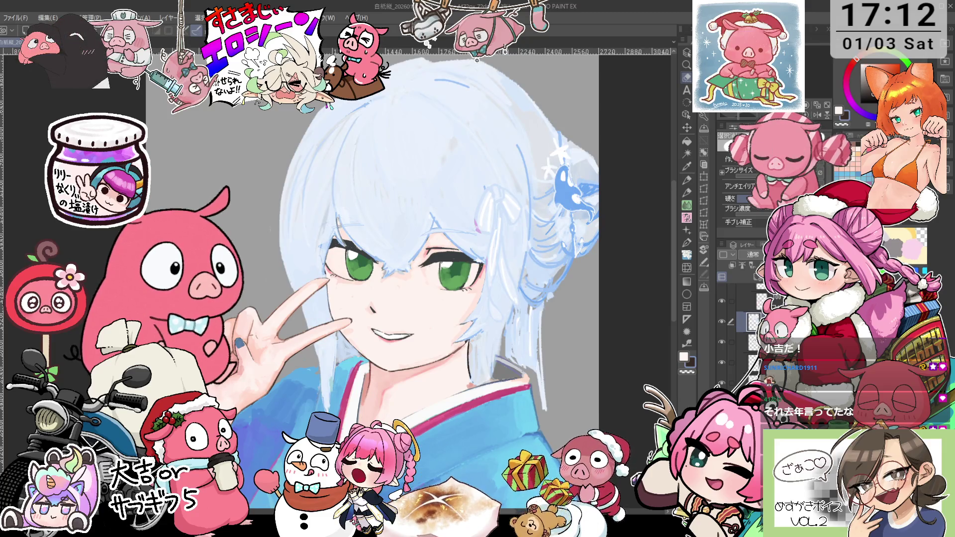
scroll(413, 277, up, 2)
Rotate and zoom in on the face, sampling a face colour and the pink-red of the lips.
key(p)
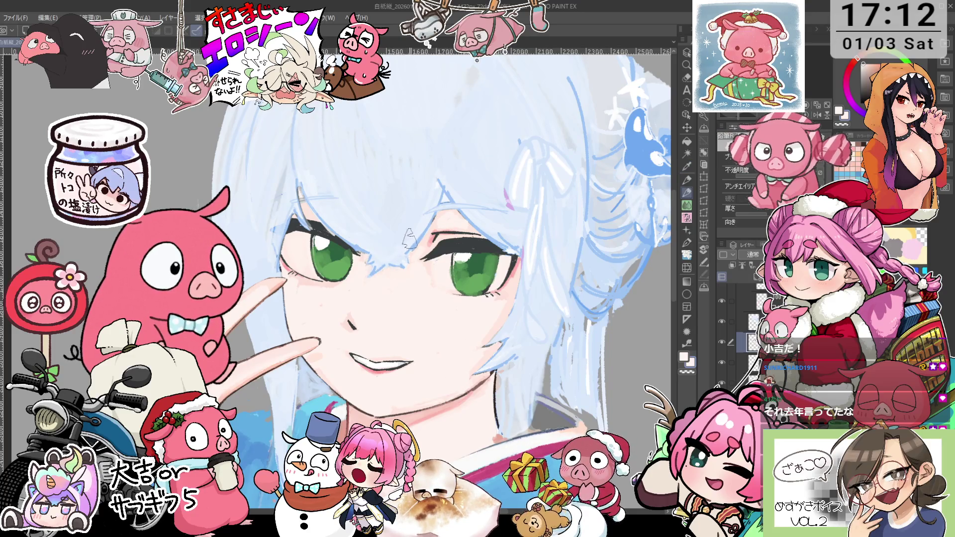
mouse_move(381, 288)
mouse_down()
mouse_move(366, 187)
mouse_move(481, 278)
mouse_up()
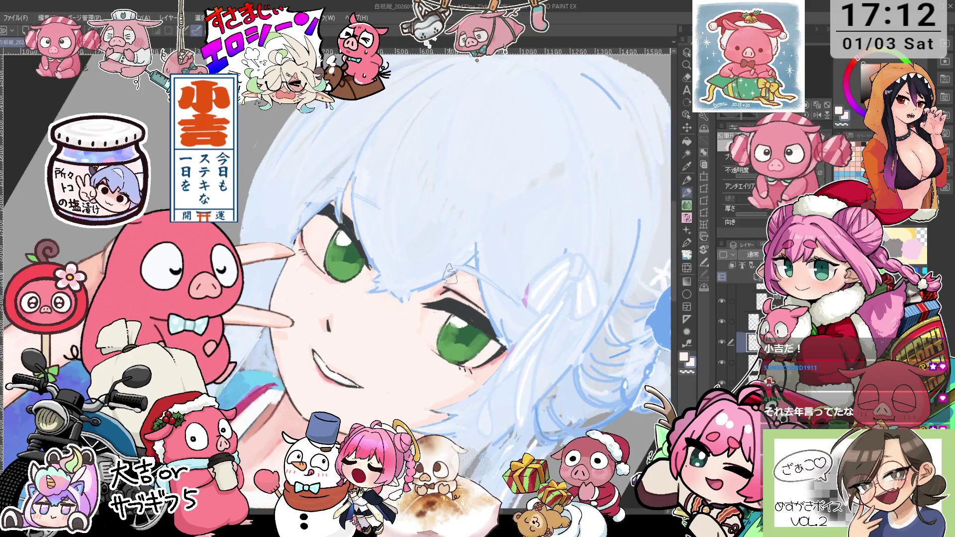
scroll(482, 278, up, 1)
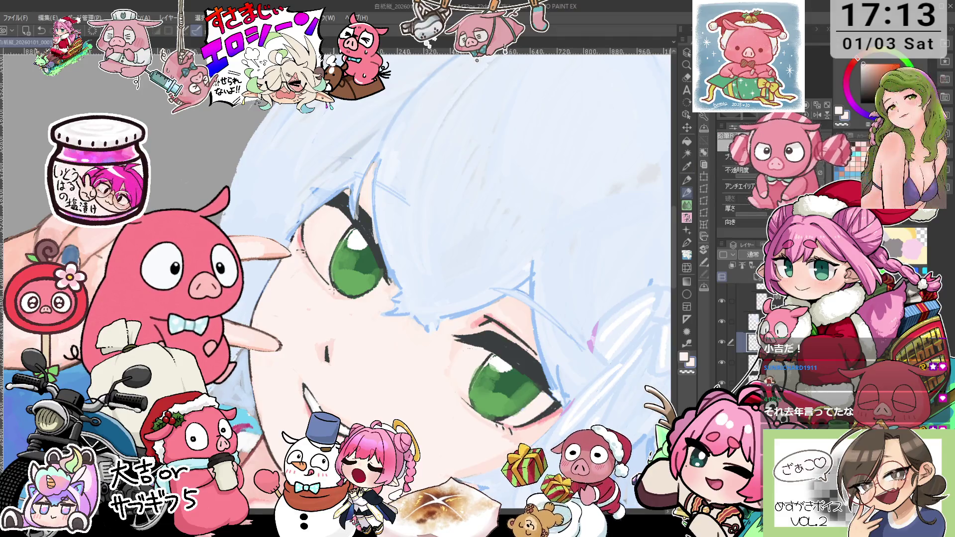
drag(330, 248, 353, 260)
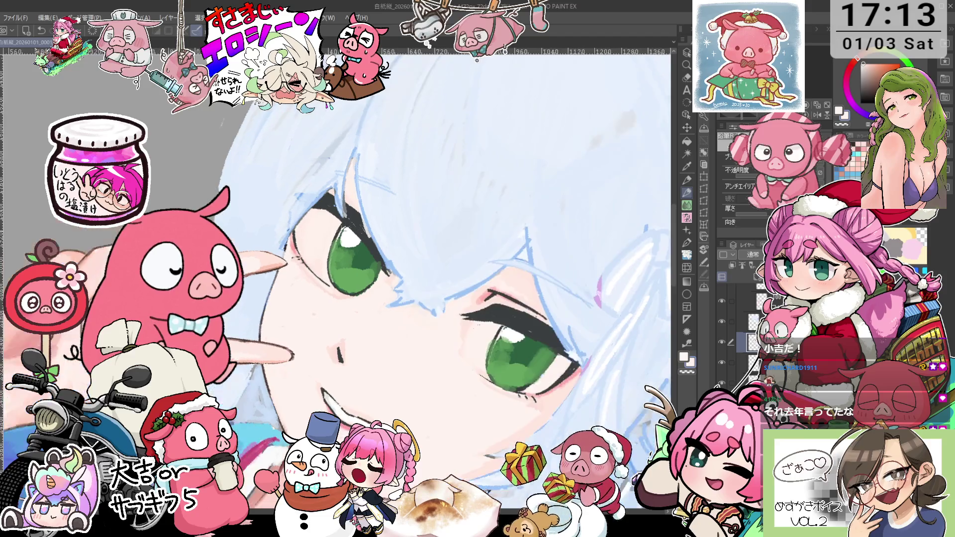
key(alt)
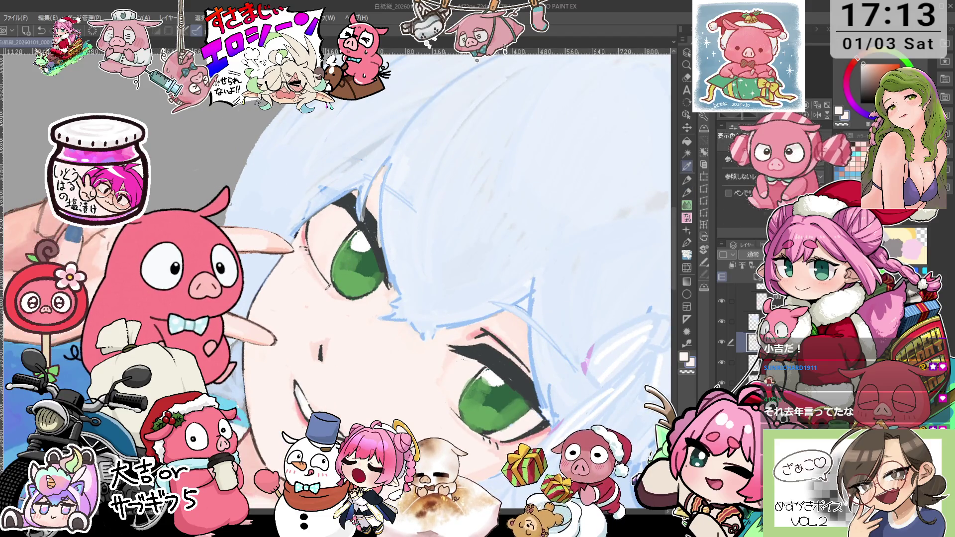
alt+click(327, 286)
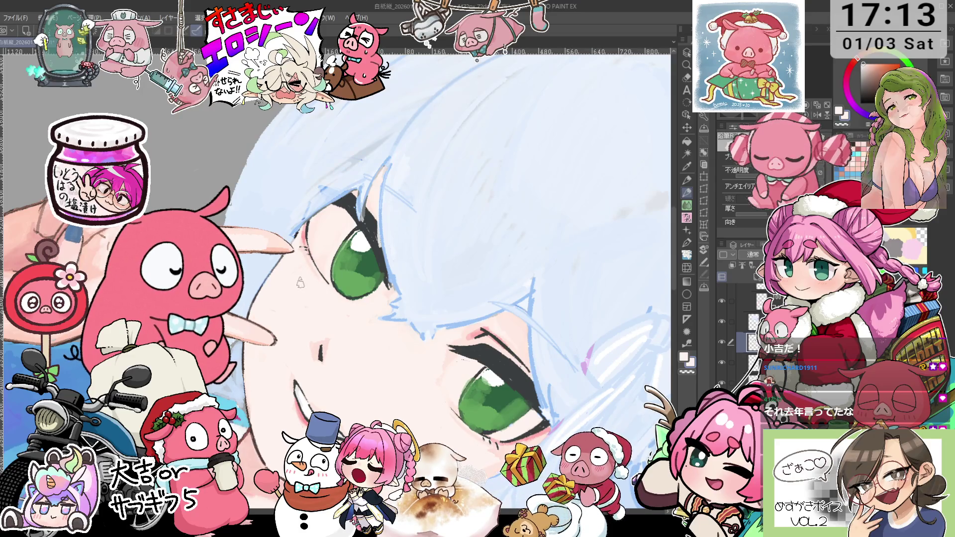
mouse_move(305, 284)
mouse_down()
mouse_move(368, 269)
mouse_move(359, 309)
mouse_up()
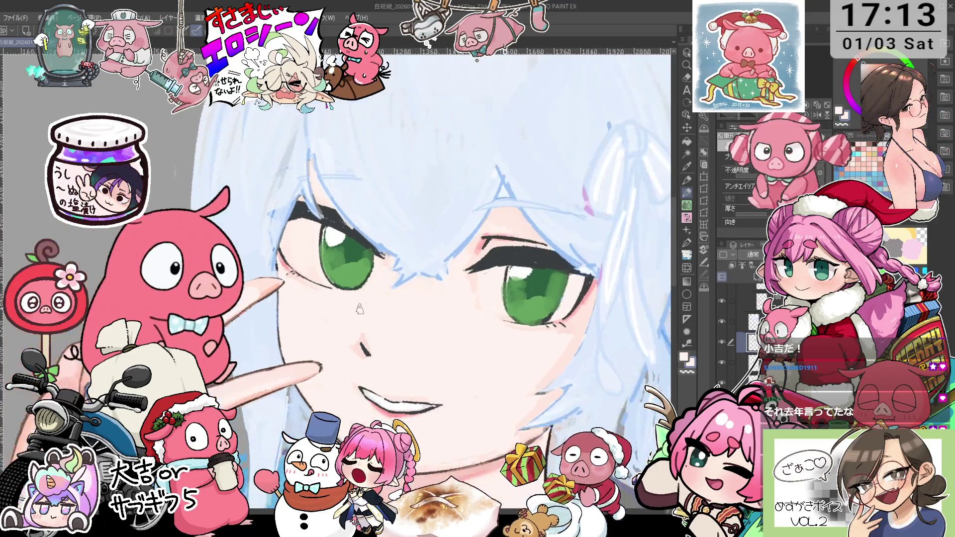
drag(411, 294, 396, 269)
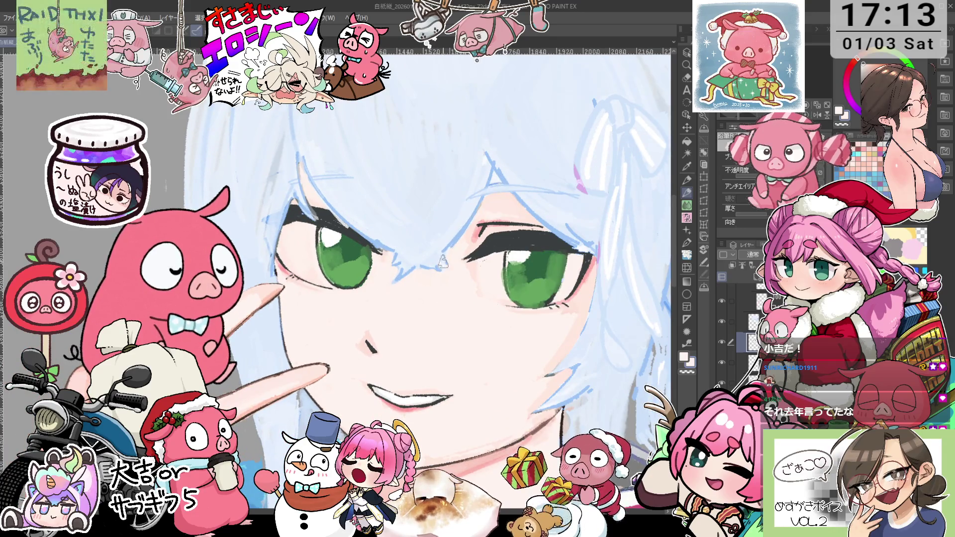
drag(348, 279, 308, 341)
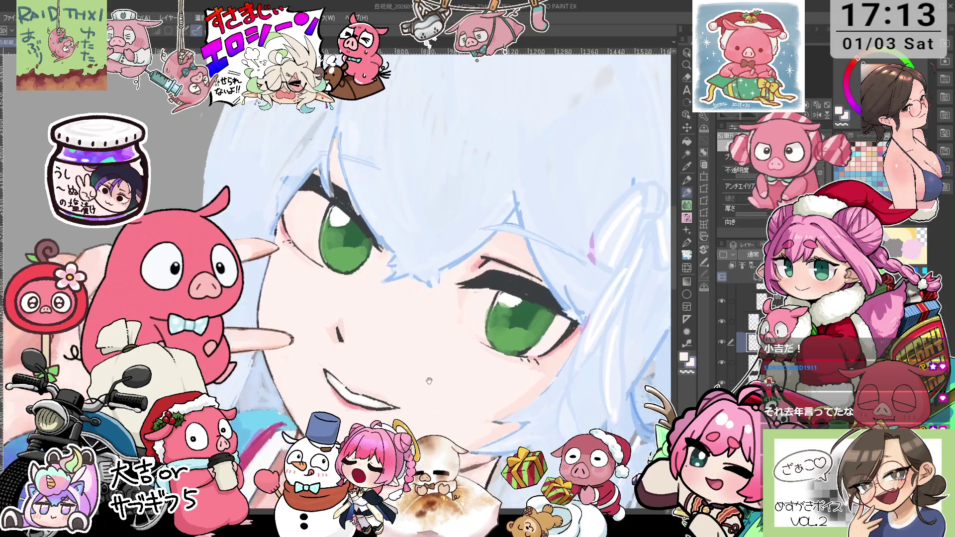
alt+click(308, 341)
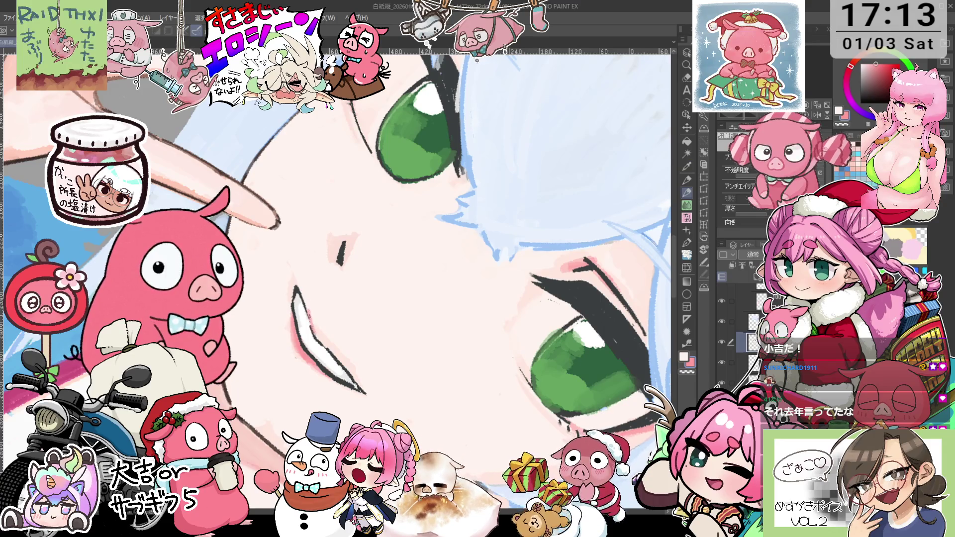
Sample the light skin pink and retouch the eyes and mouth, switching between eyedropper and pencil.
key(alt)
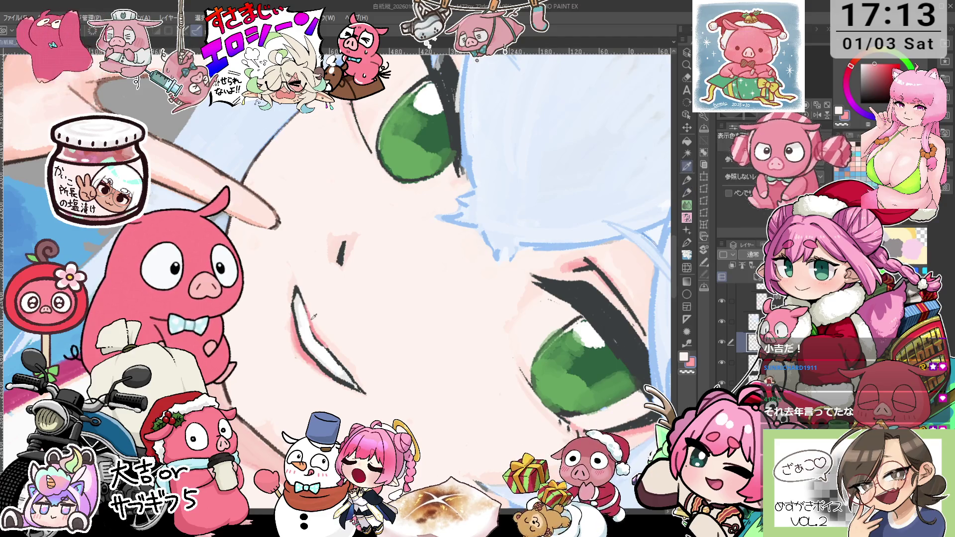
alt+click(323, 325)
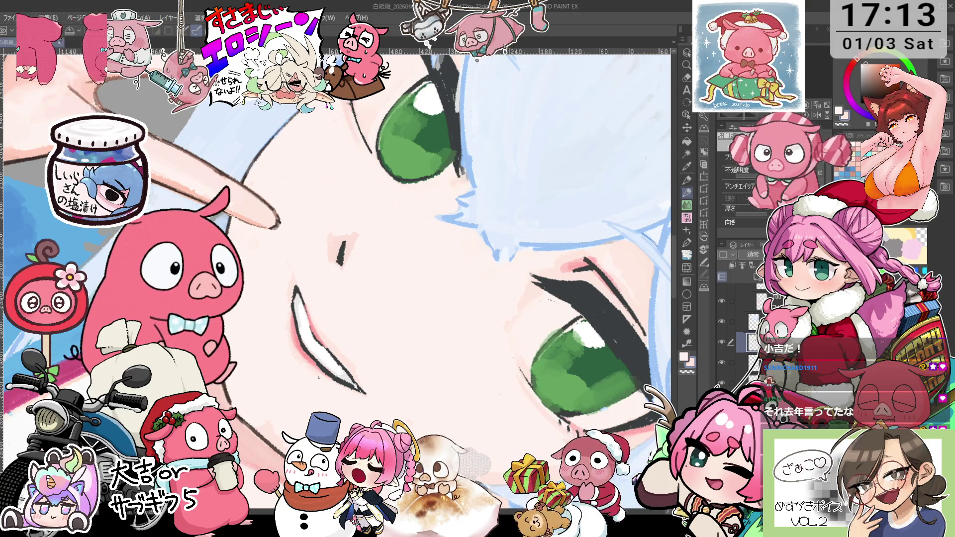
key(i)
key(p)
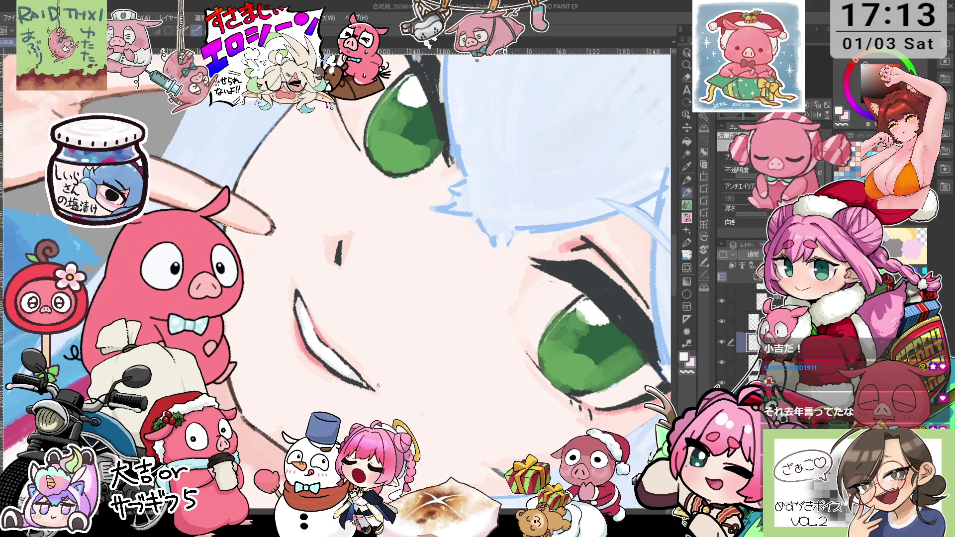
key(i)
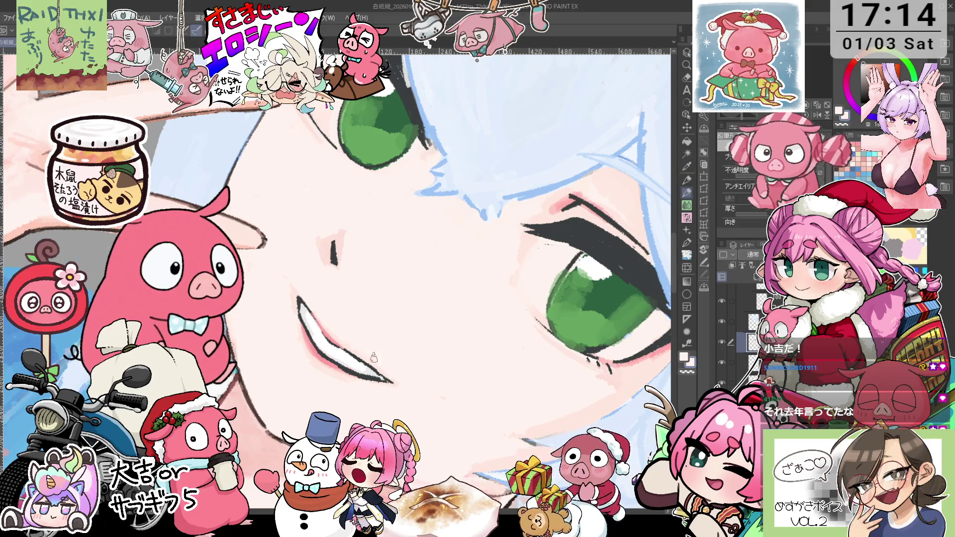
key(^)
key(p)
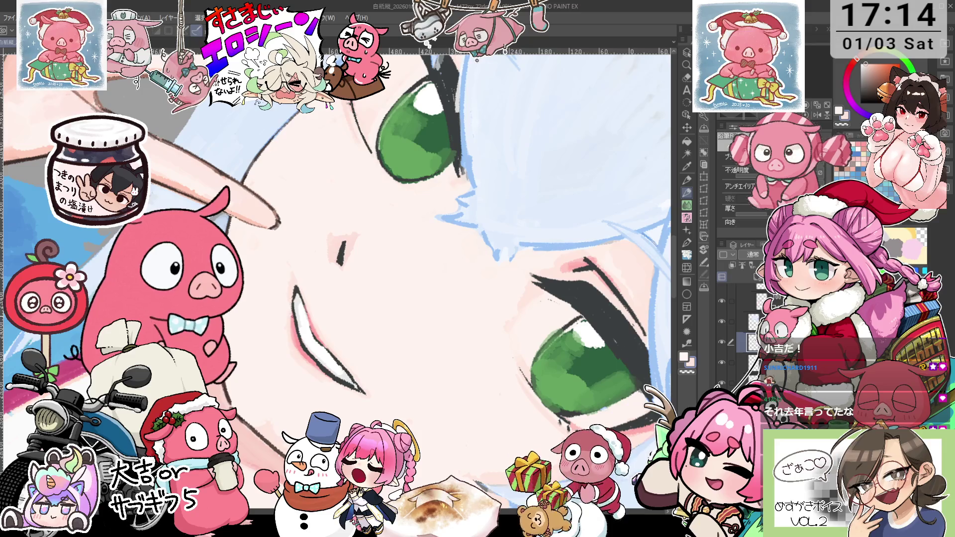
scroll(292, 314, down, 3)
scroll(293, 313, down, 3)
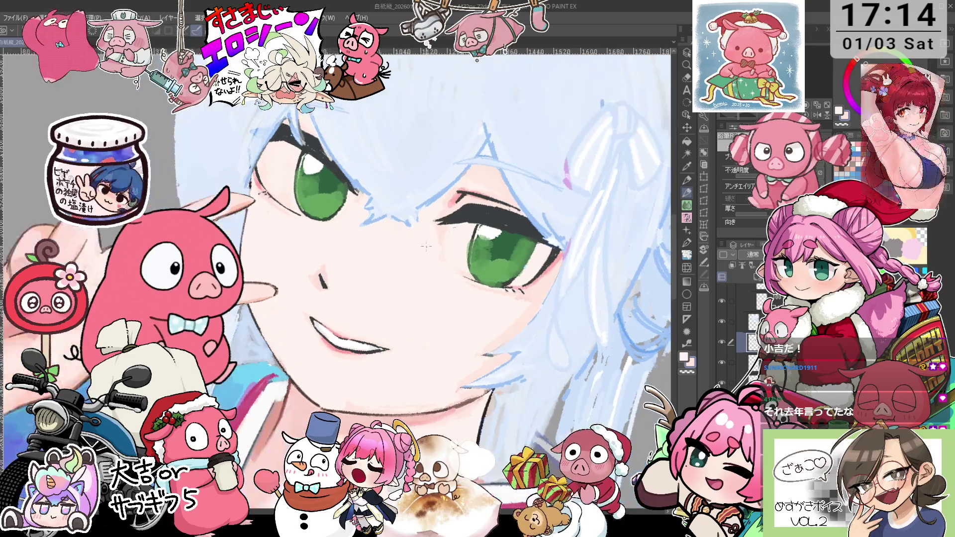
Zoom in on the chin, move to the layer above and retouch the jaw and neck.
scroll(292, 314, up, 2)
scroll(323, 318, up, 2)
scroll(353, 320, up, 2)
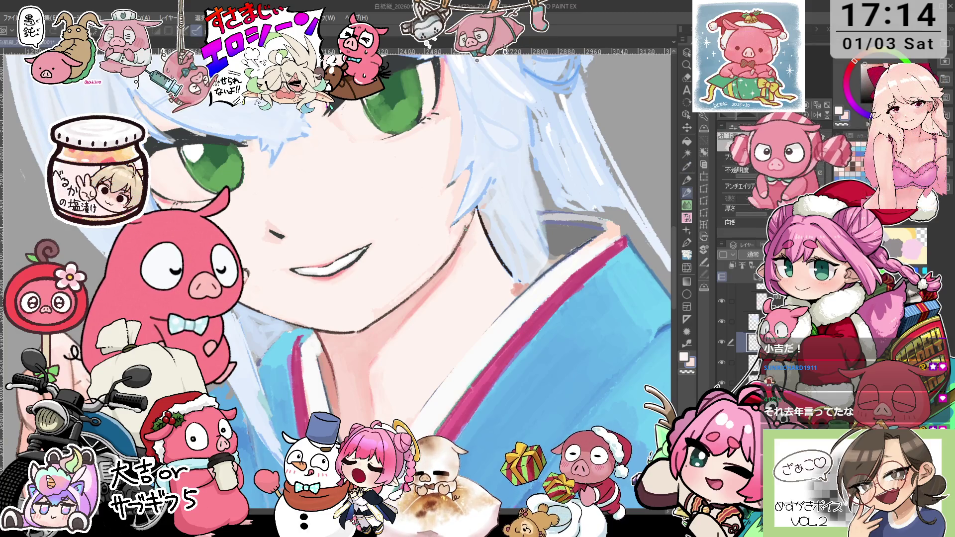
key(alt)
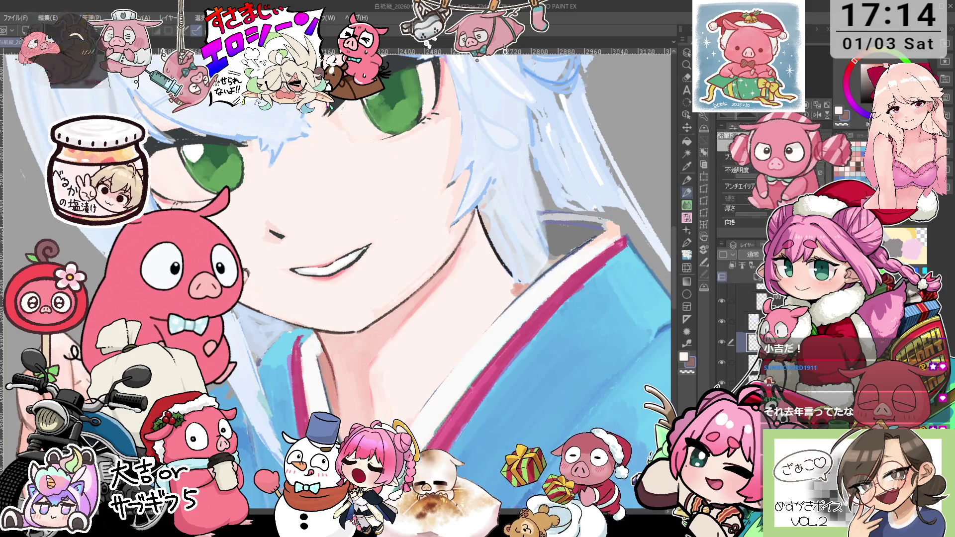
key(asciicircum)
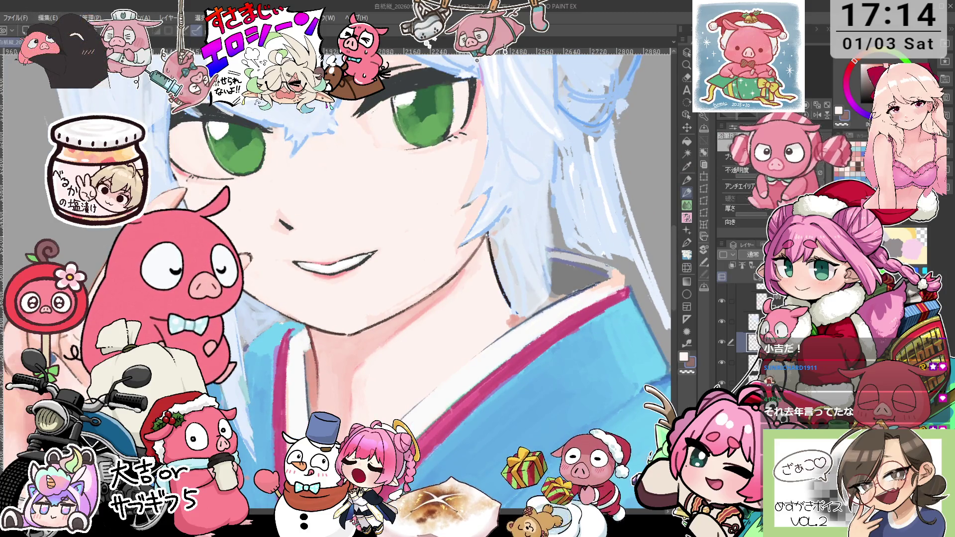
scroll(486, 271, up, 2)
scroll(486, 271, up, 2)
scroll(485, 271, up, 2)
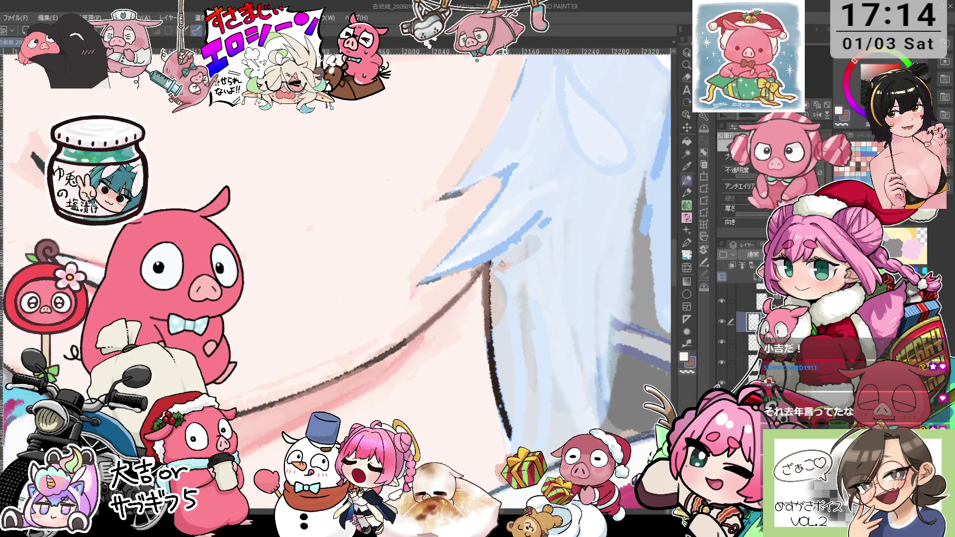
scroll(501, 264, down, 2)
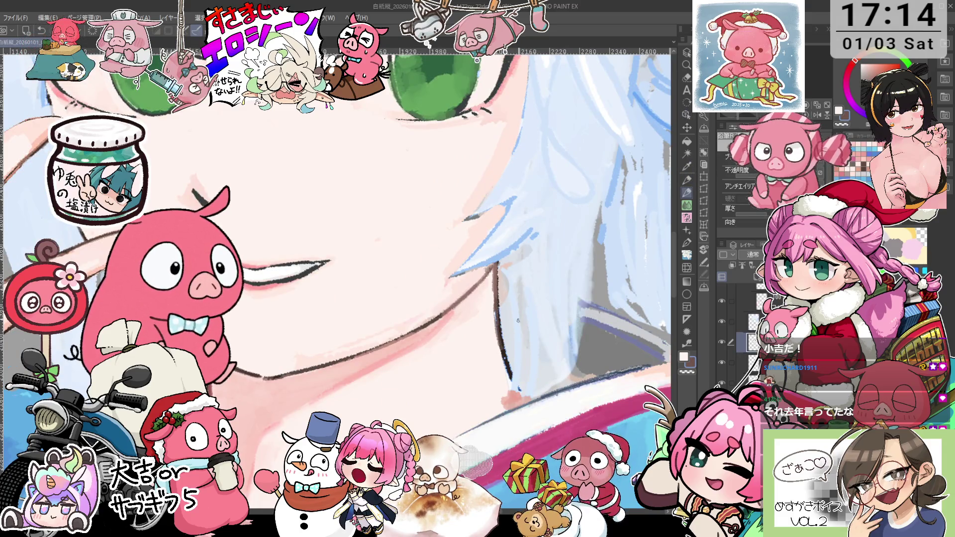
ctrl+click(502, 356)
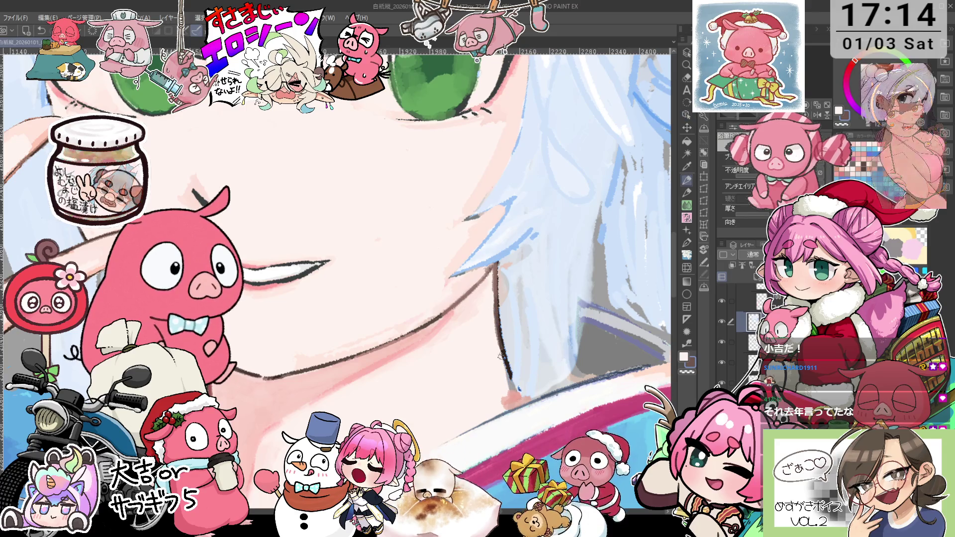
mouse_move(520, 376)
mouse_down()
mouse_move(590, 294)
mouse_move(513, 344)
mouse_up()
scroll(611, 288, down, 3)
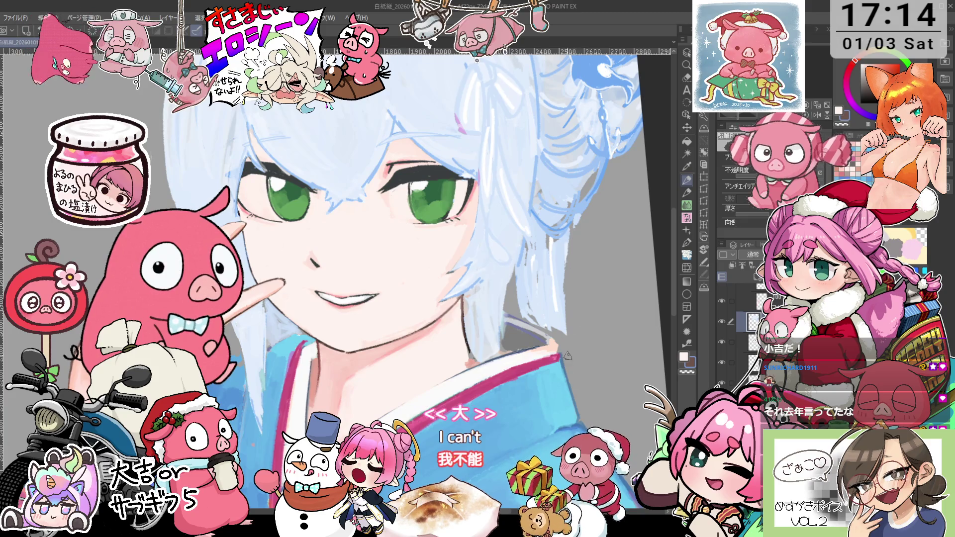
Try white pencil strands in the hair, undo them and pan the face lower in view.
key(i)
key(p)
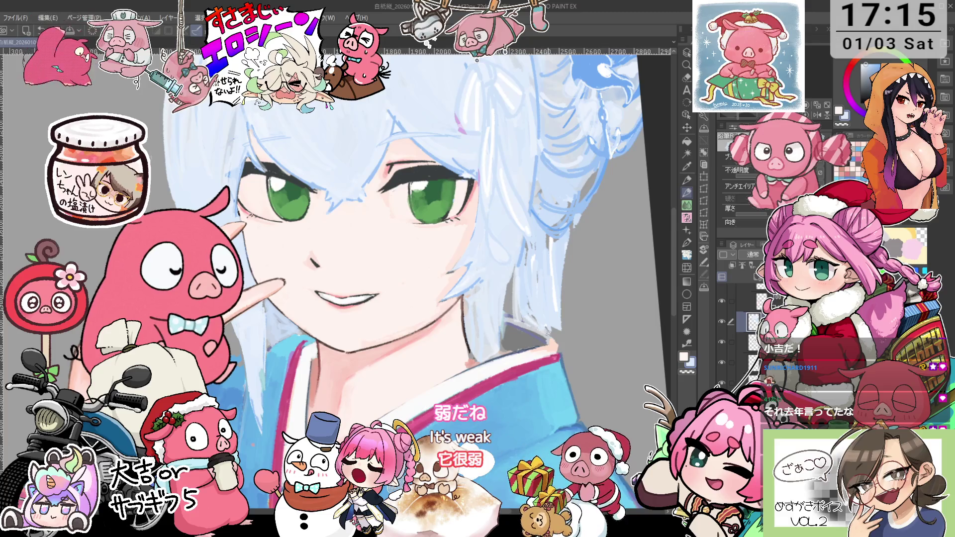
drag(555, 320, 562, 359)
key(ctrl+z)
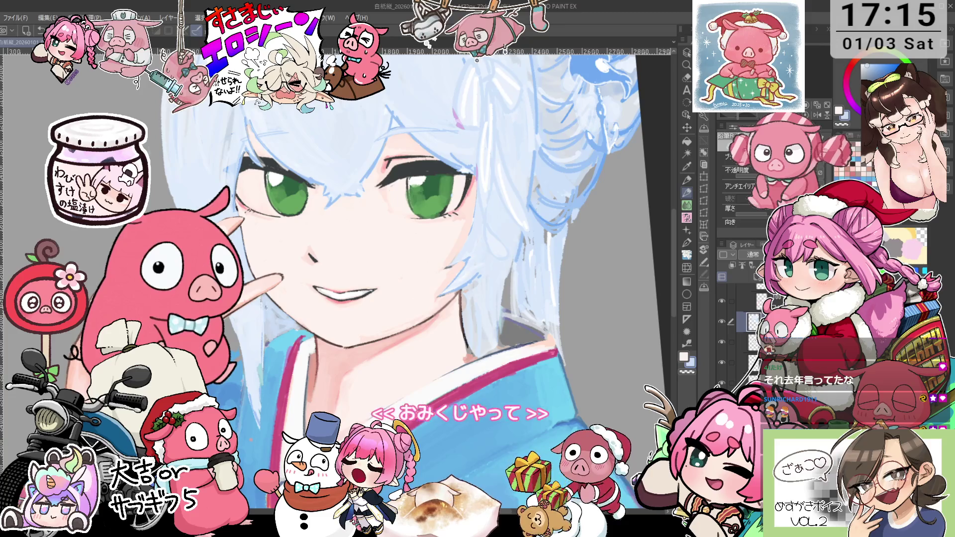
scroll(447, 279, up, 3)
scroll(348, 278, down, 2)
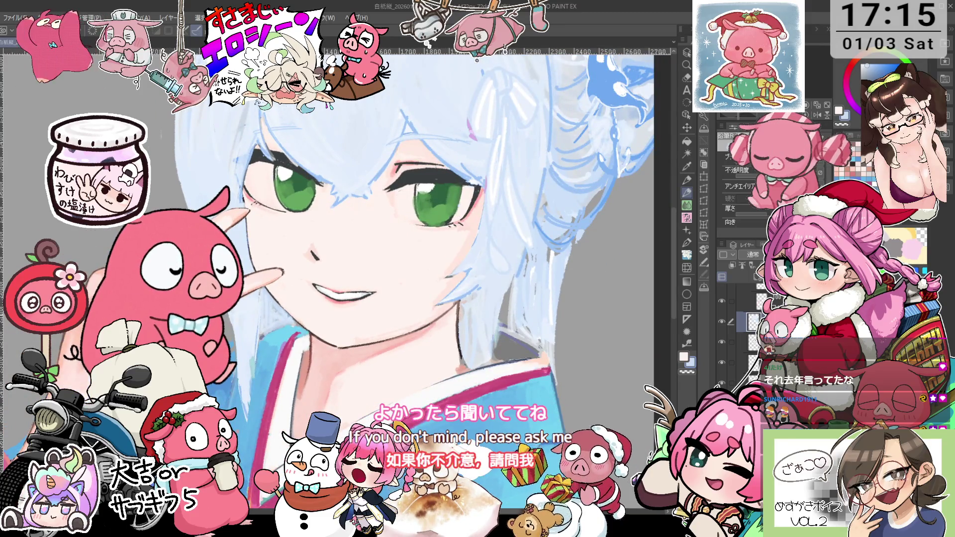
drag(565, 174, 579, 233)
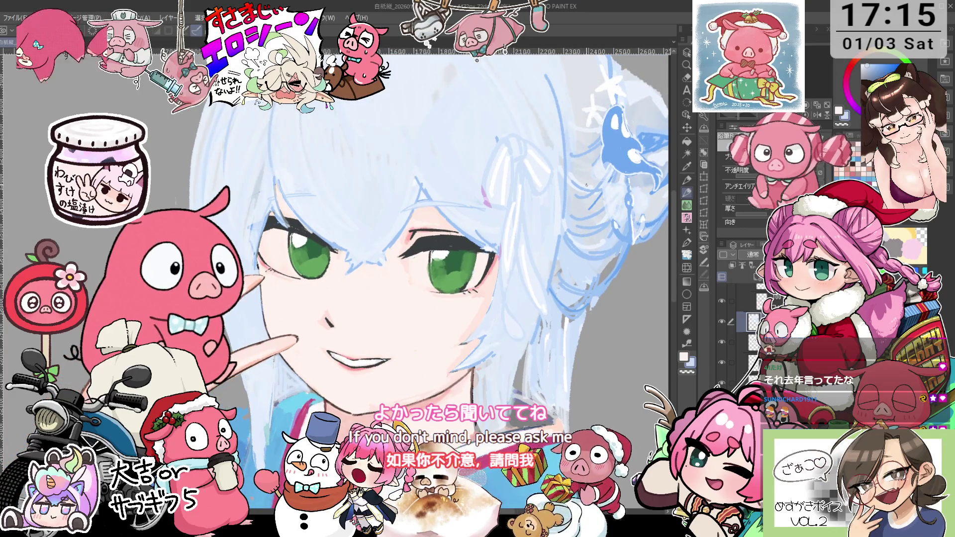
scroll(579, 234, down, 2)
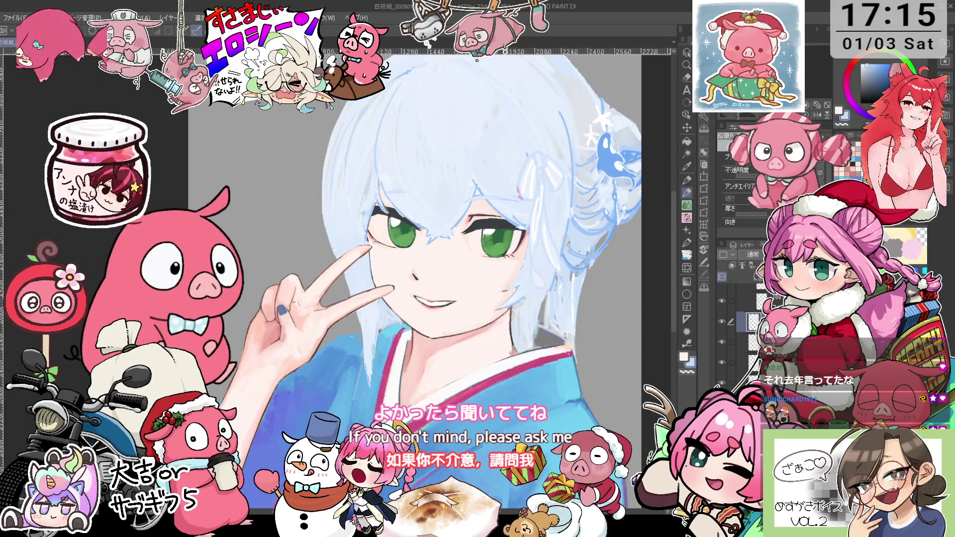
scroll(343, 286, up, 1)
scroll(348, 284, down, 1)
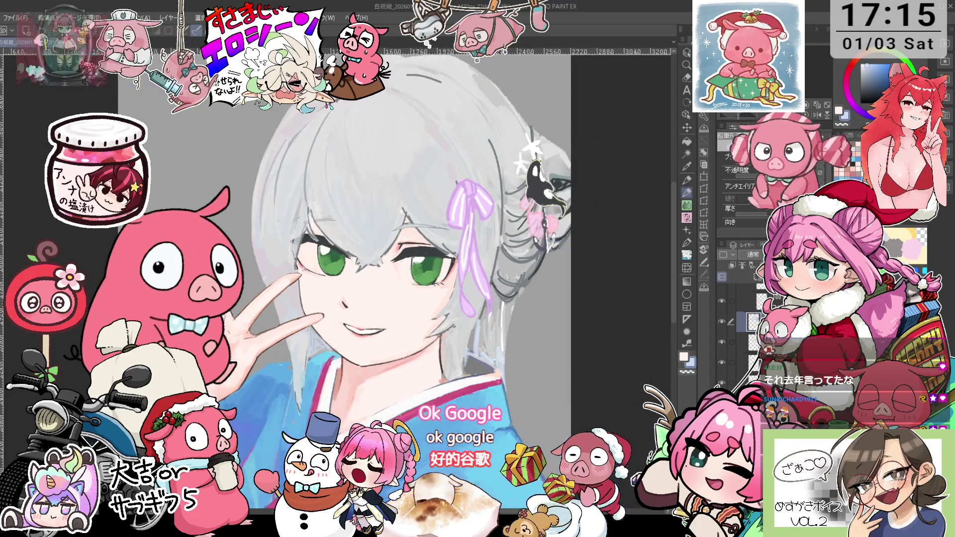
scroll(468, 307, up, 1)
key(p)
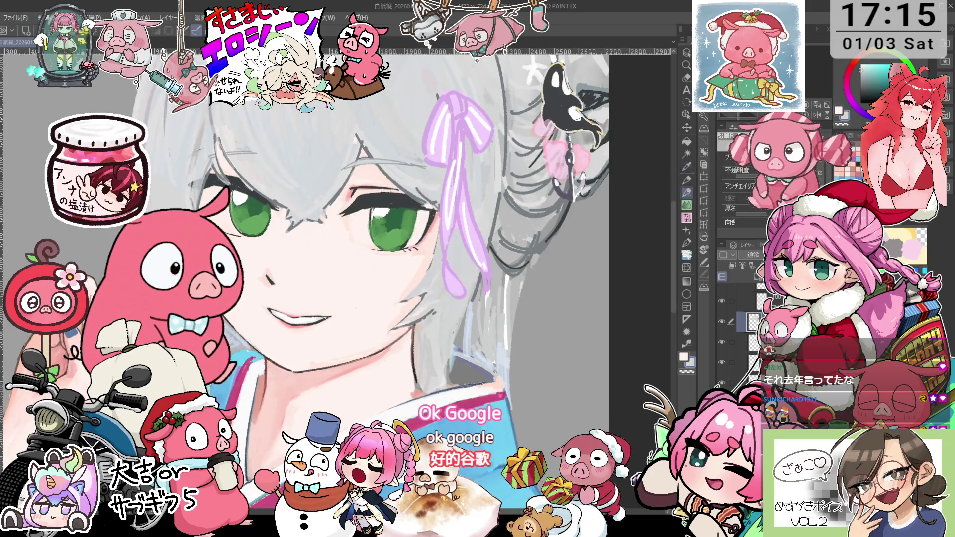
scroll(542, 407, down, 1)
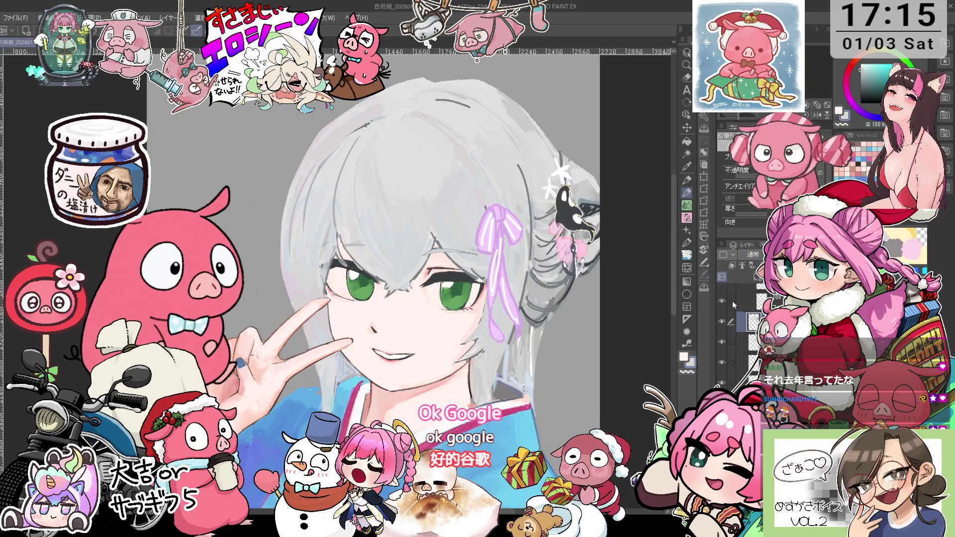
click(705, 177)
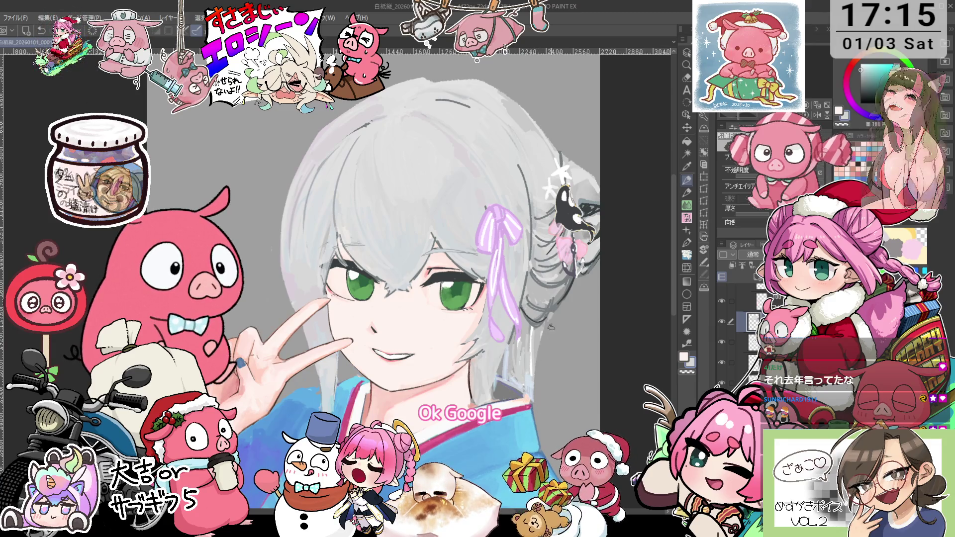
key(minus)
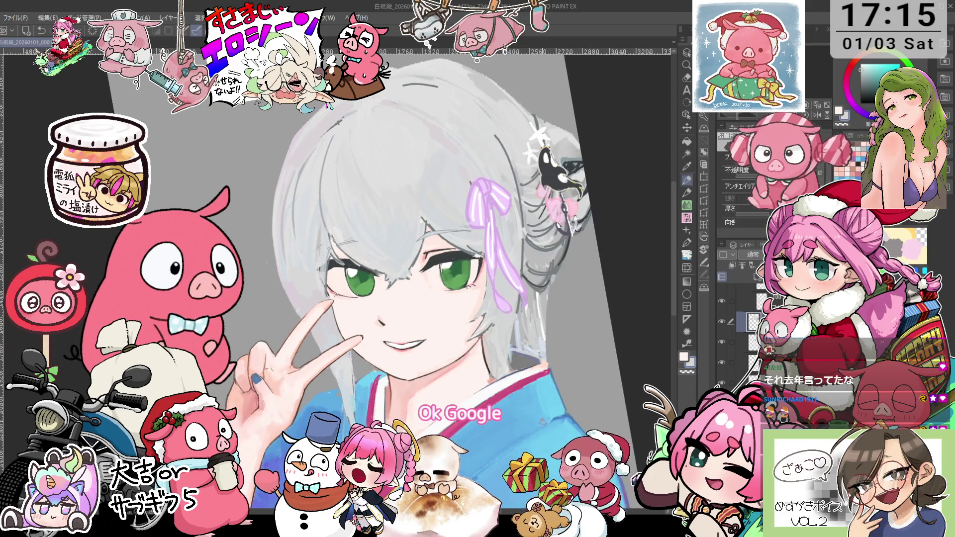
key(asciicircum)
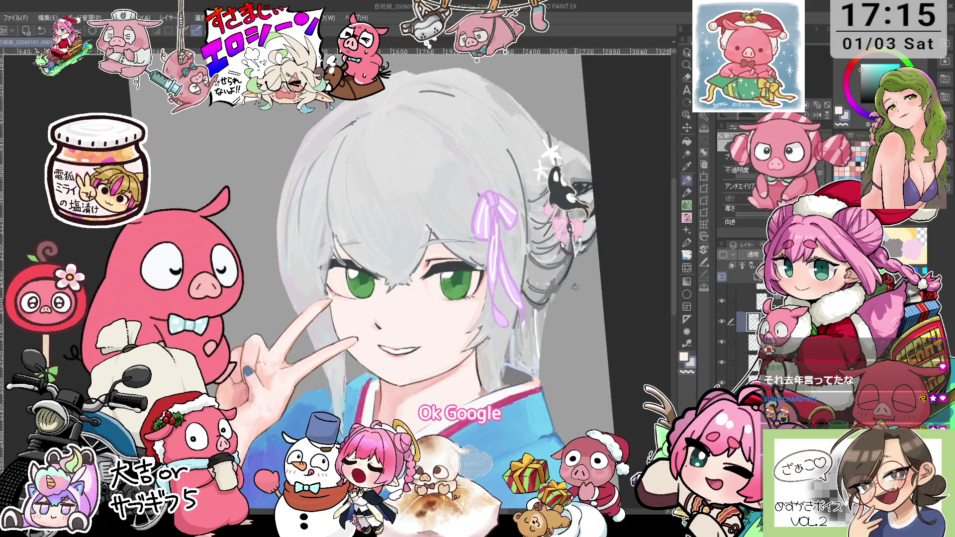
scroll(398, 279, down, 5)
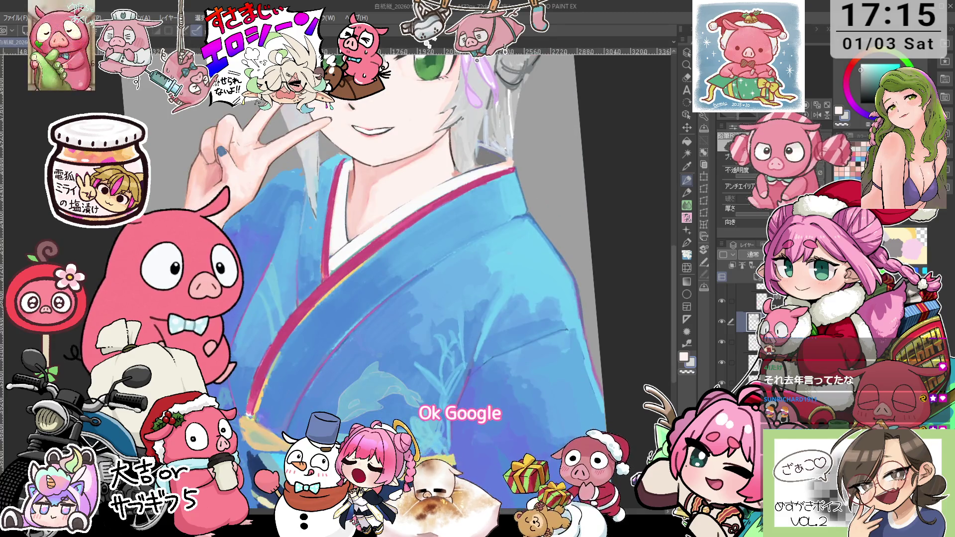
scroll(397, 278, up, 4)
scroll(448, 278, up, 5)
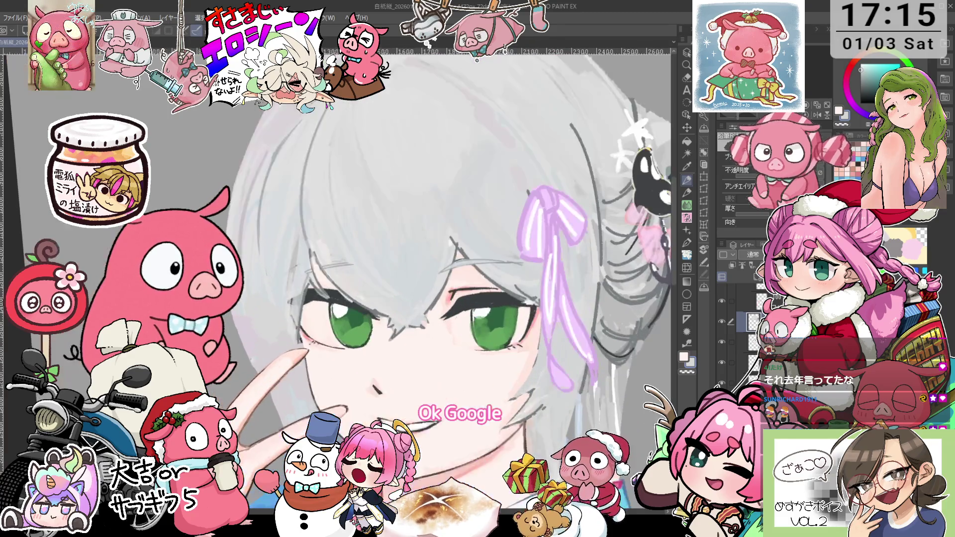
scroll(532, 216, down, 4)
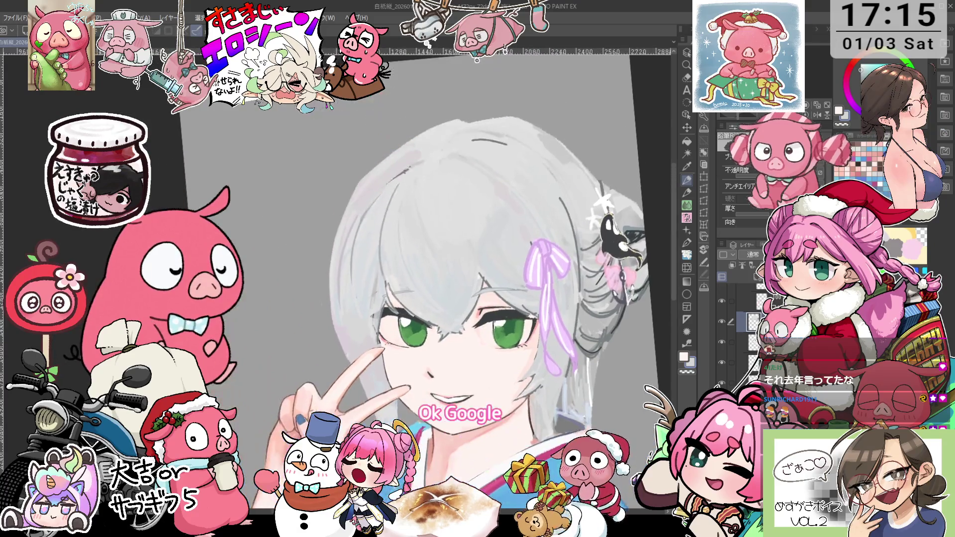
key(o)
key(i)
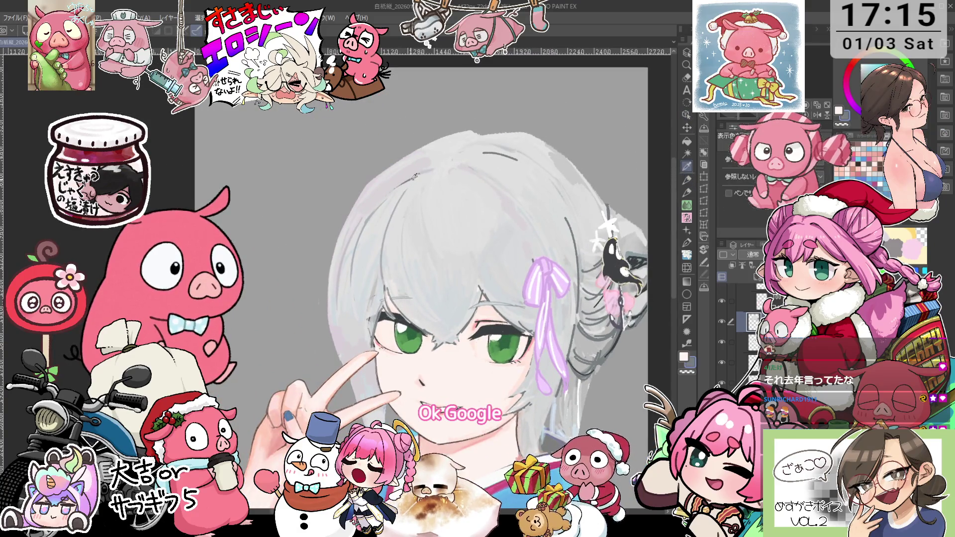
Zoom in and add grey pencil strokes along the left side of the hair.
key(p)
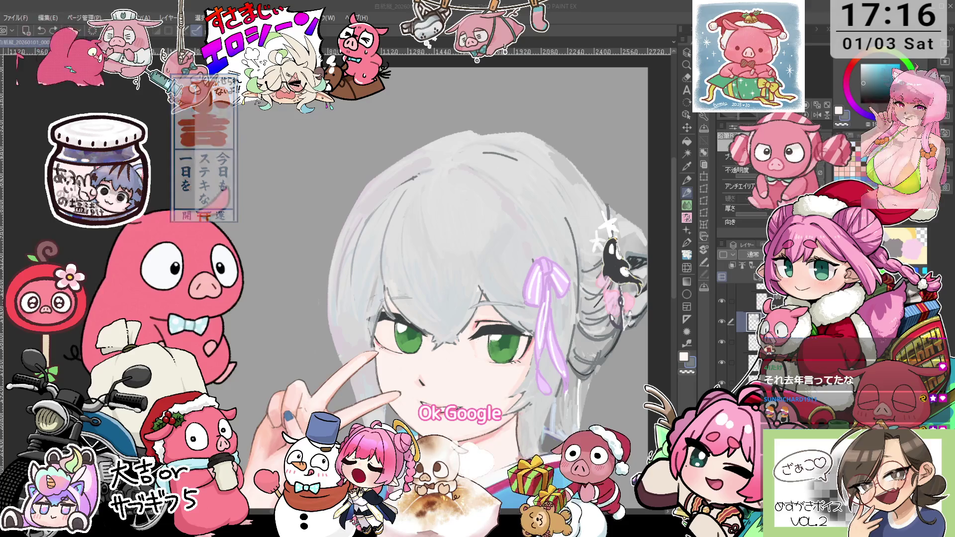
scroll(354, 189, up, 1)
scroll(354, 189, up, 1)
scroll(354, 189, up, 1)
scroll(354, 189, up, 1)
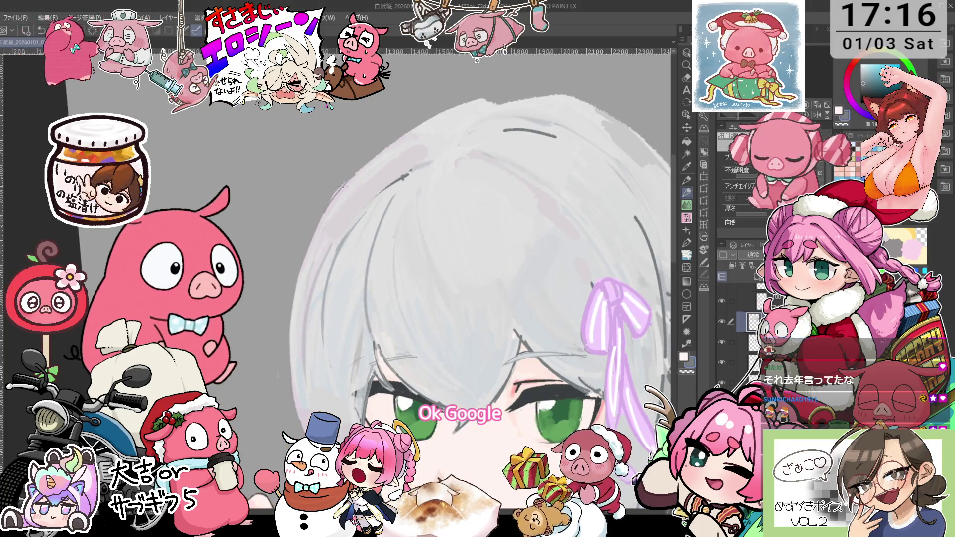
scroll(415, 124, up, 1)
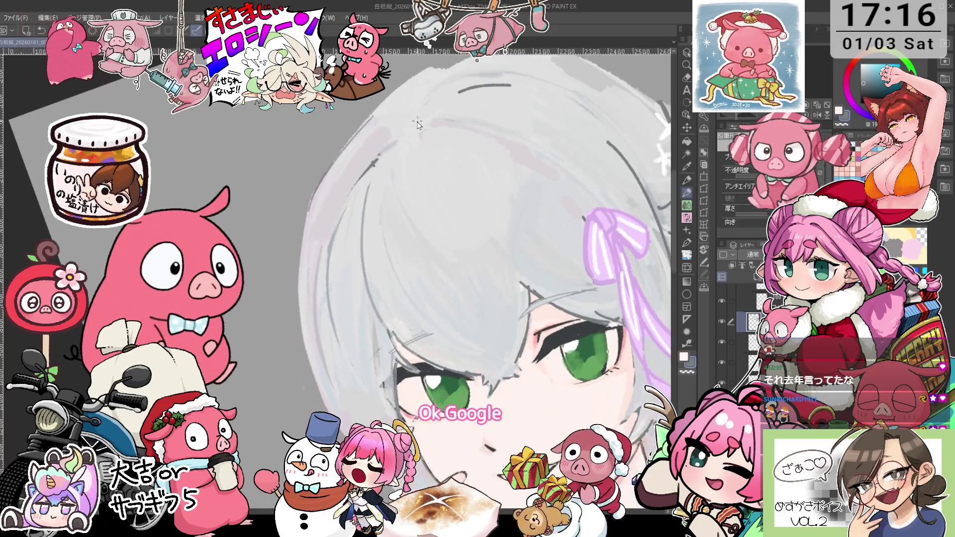
scroll(431, 131, up, 1)
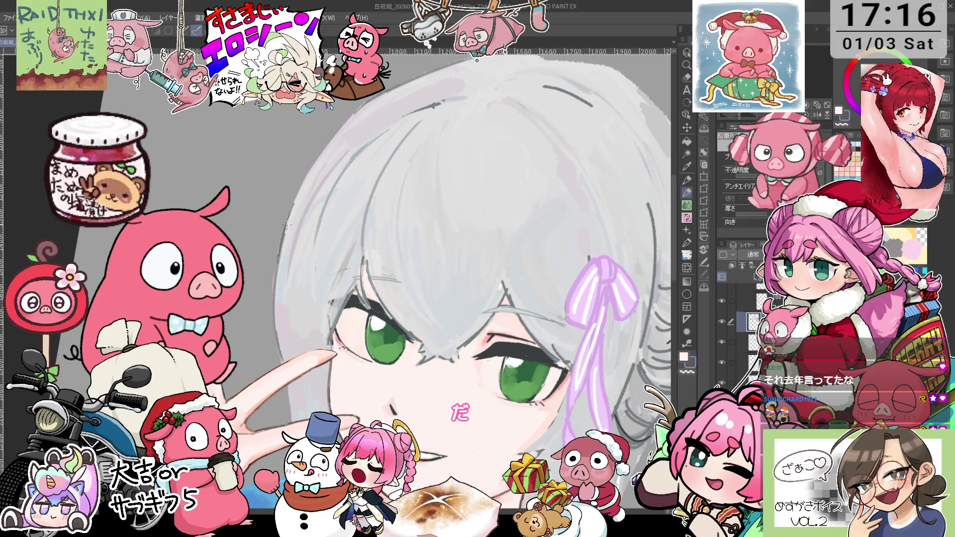
drag(326, 148, 296, 195)
drag(341, 129, 313, 167)
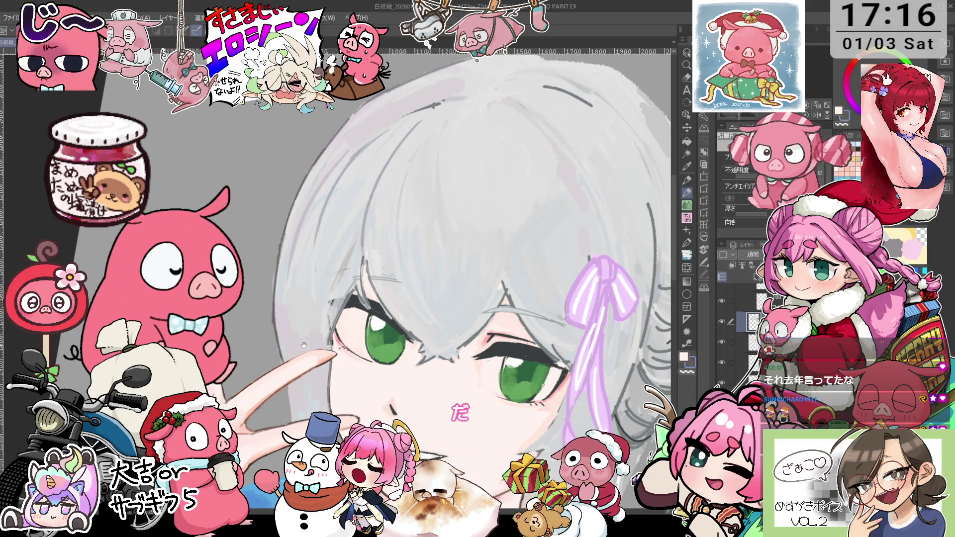
Level the view of the face and hide the grey hair layer.
drag(302, 344, 296, 287)
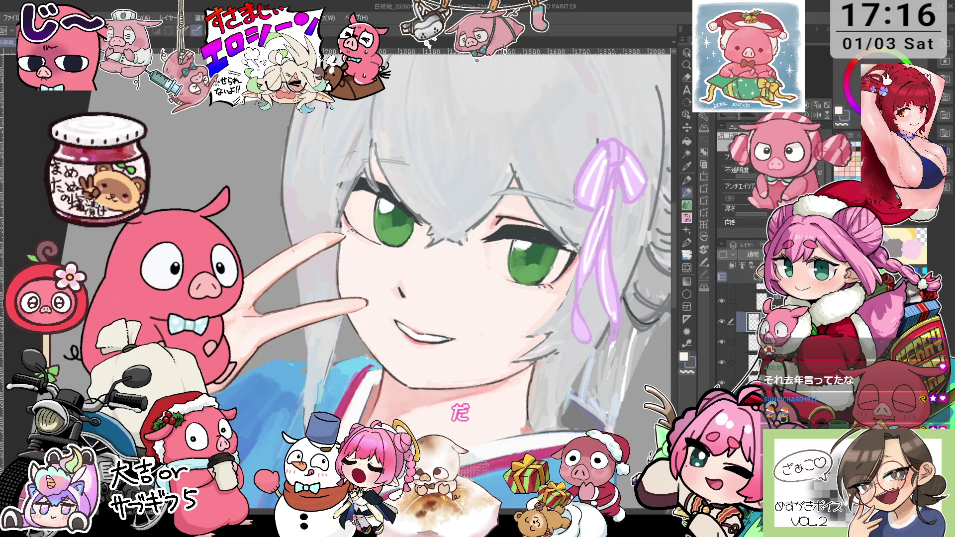
drag(428, 298, 425, 291)
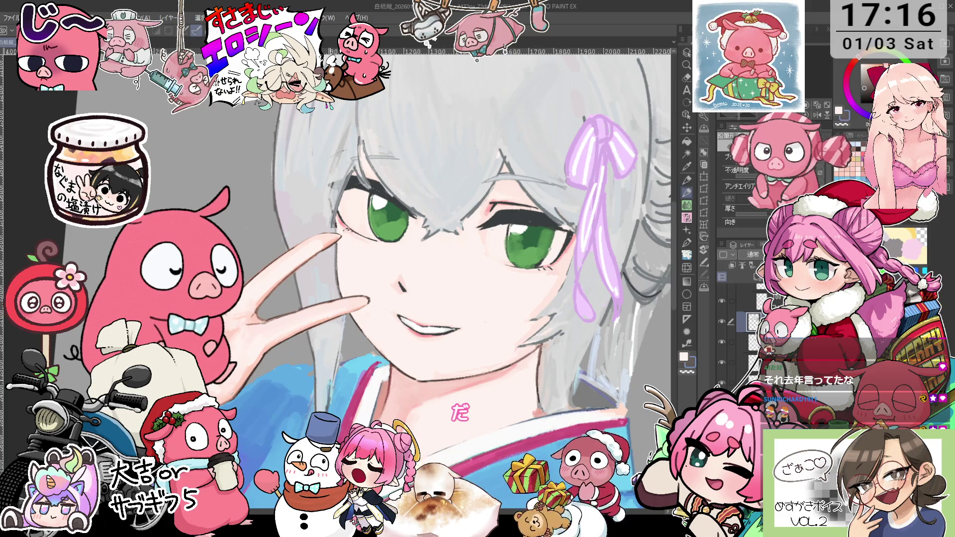
drag(340, 348, 359, 319)
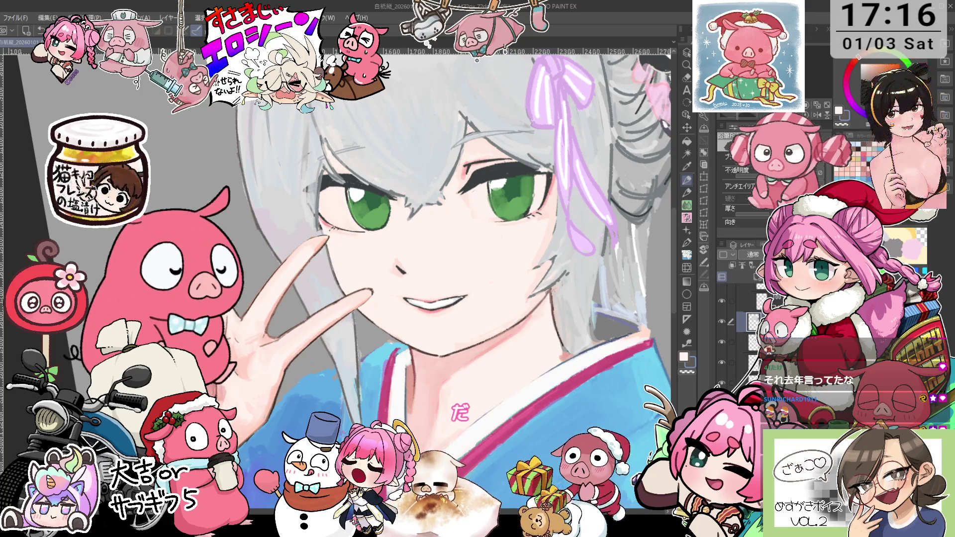
click(721, 321)
Sample the kimono's light blue for the pen, then rotate and zoom the view onto the eyes.
key(i)
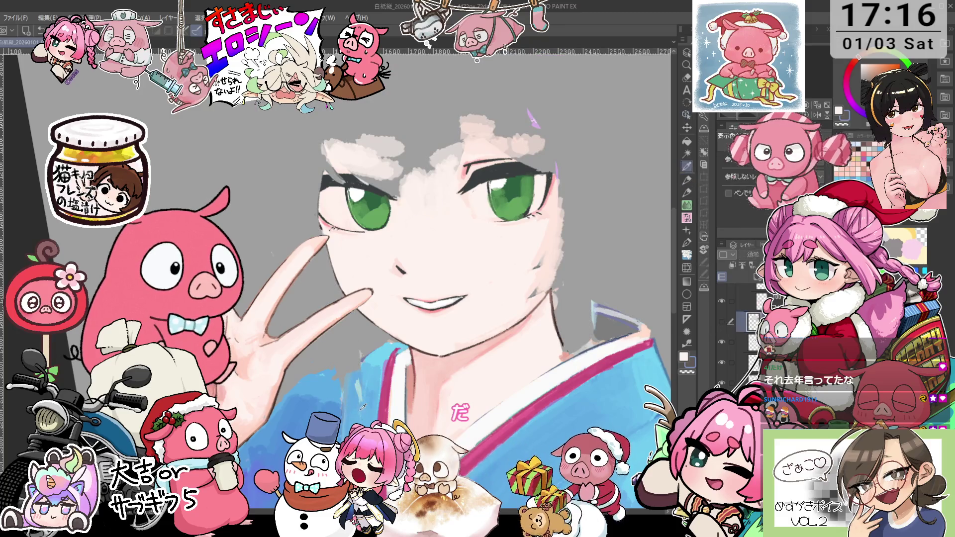
click(362, 407)
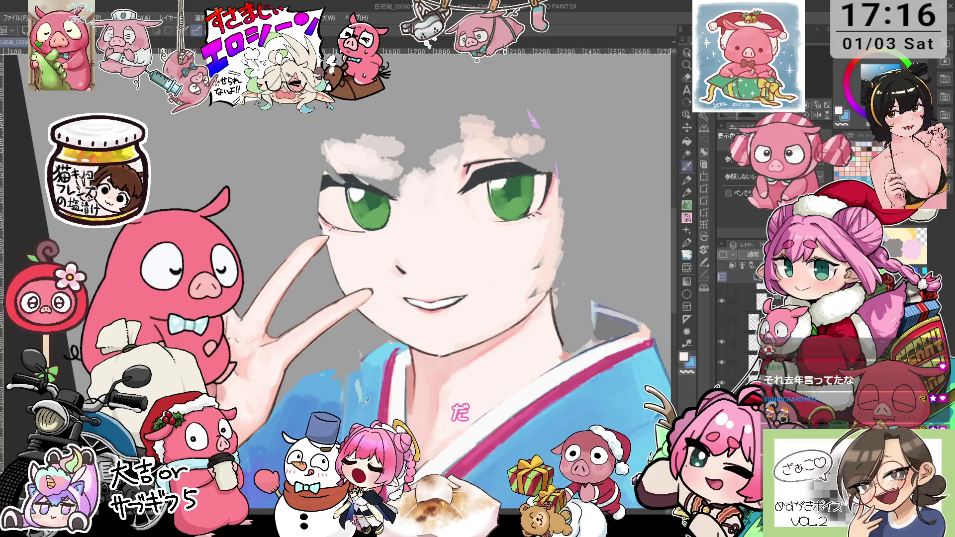
key(p)
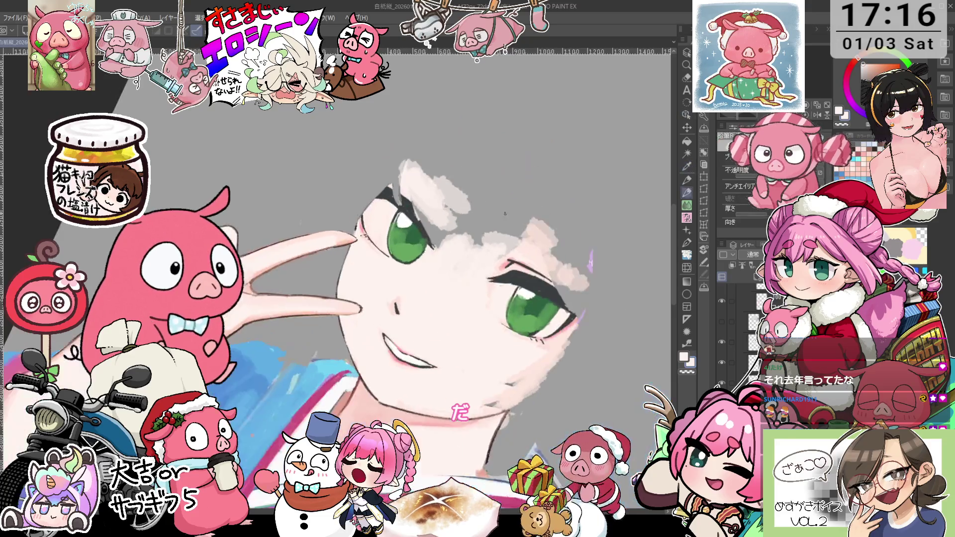
key(asciicircum)
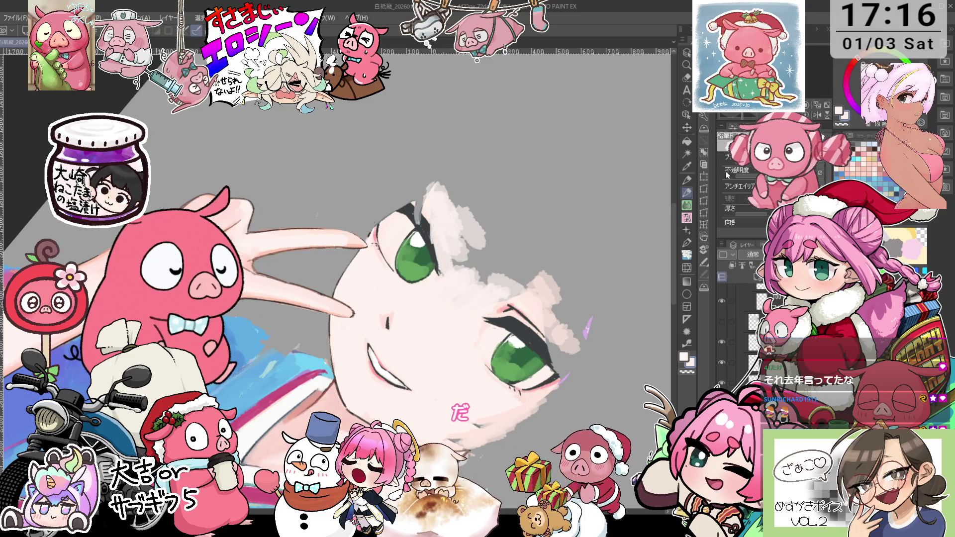
key(asciicircum)
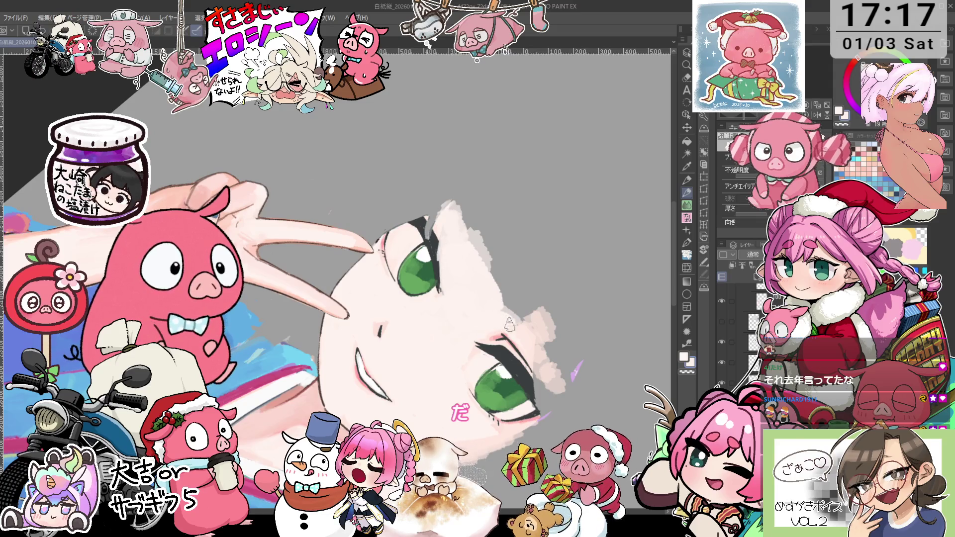
key(minus)
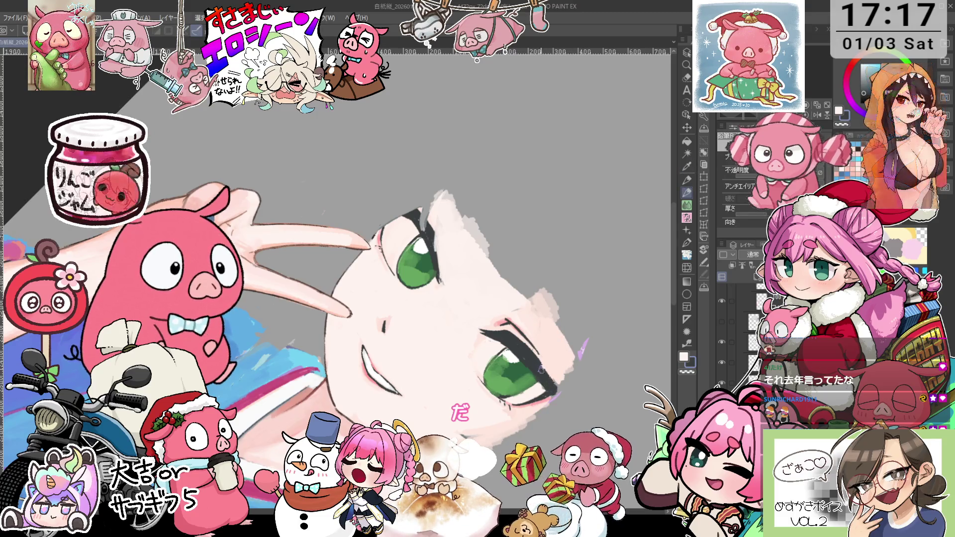
drag(556, 388, 470, 255)
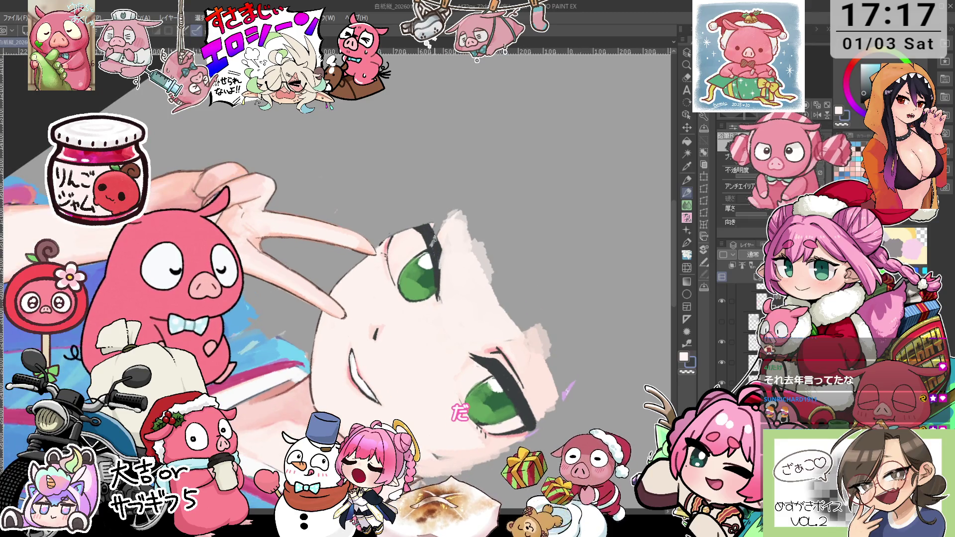
scroll(421, 224, up, 1)
scroll(422, 209, up, 1)
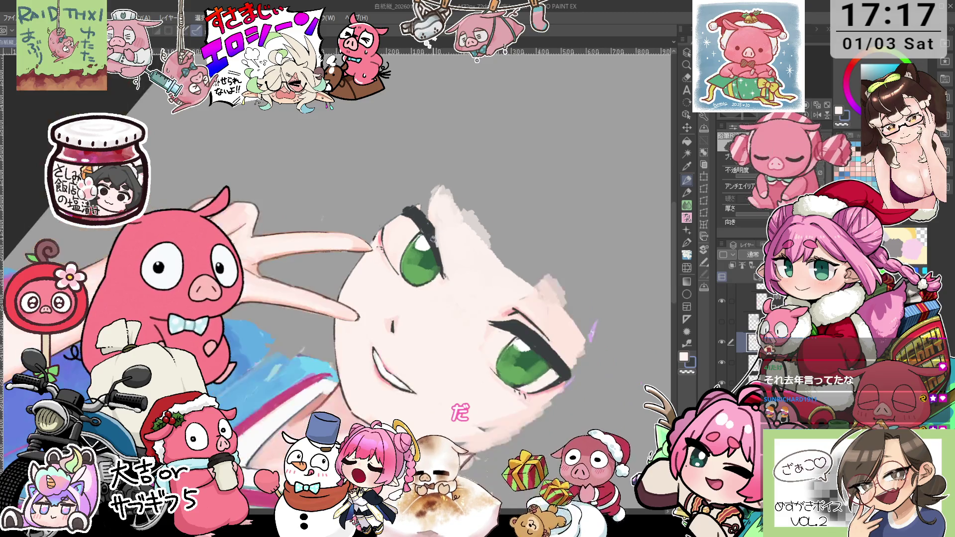
Stroke over the upper eyelash and darken the left end of the eyeliner.
drag(433, 205, 432, 230)
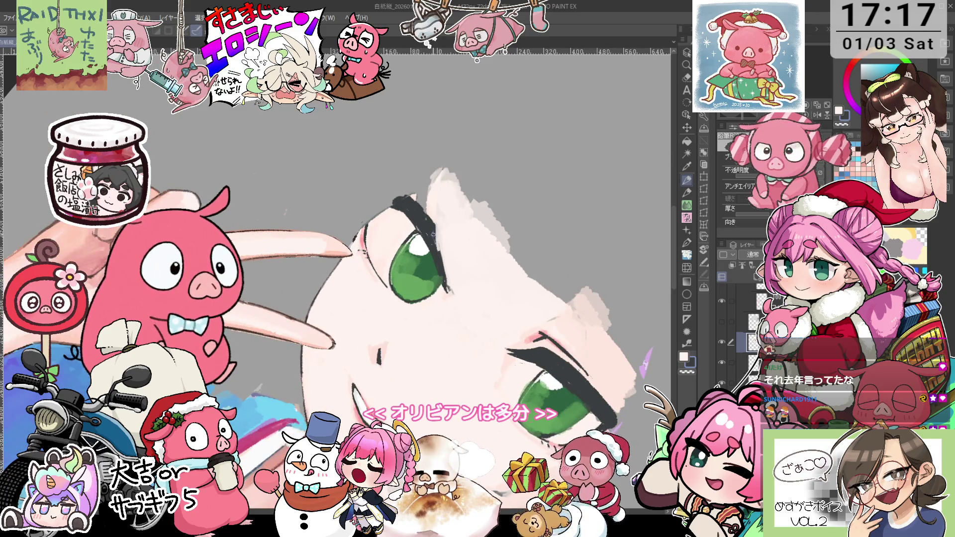
key(i)
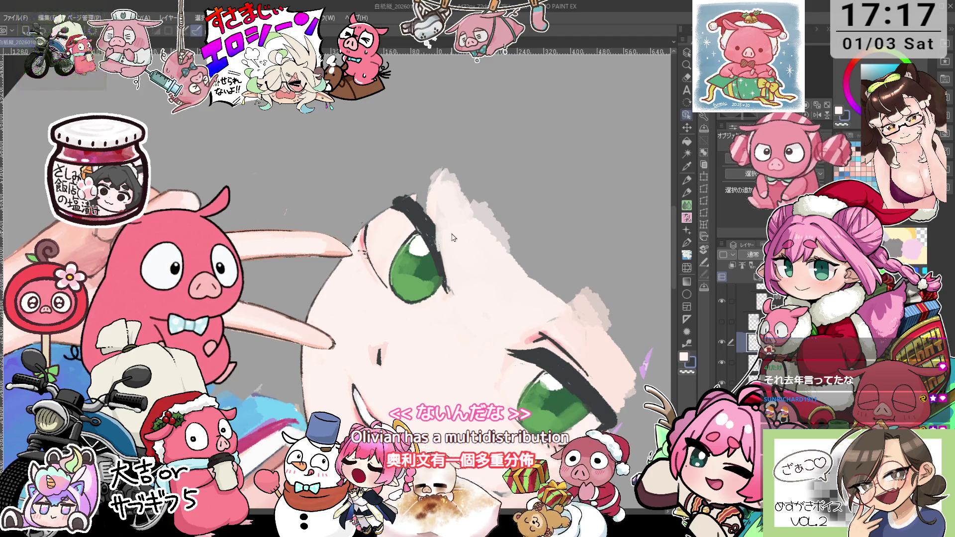
key(p)
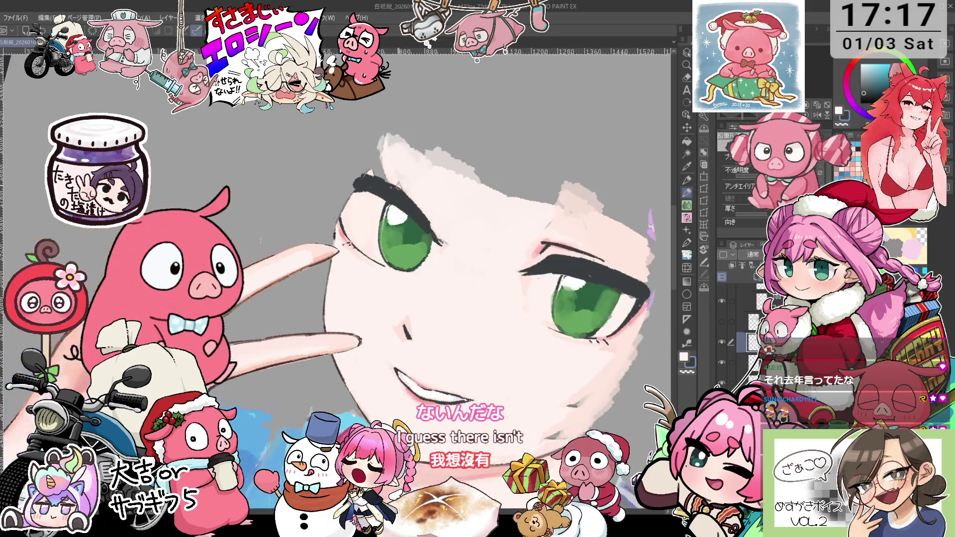
drag(420, 226, 336, 205)
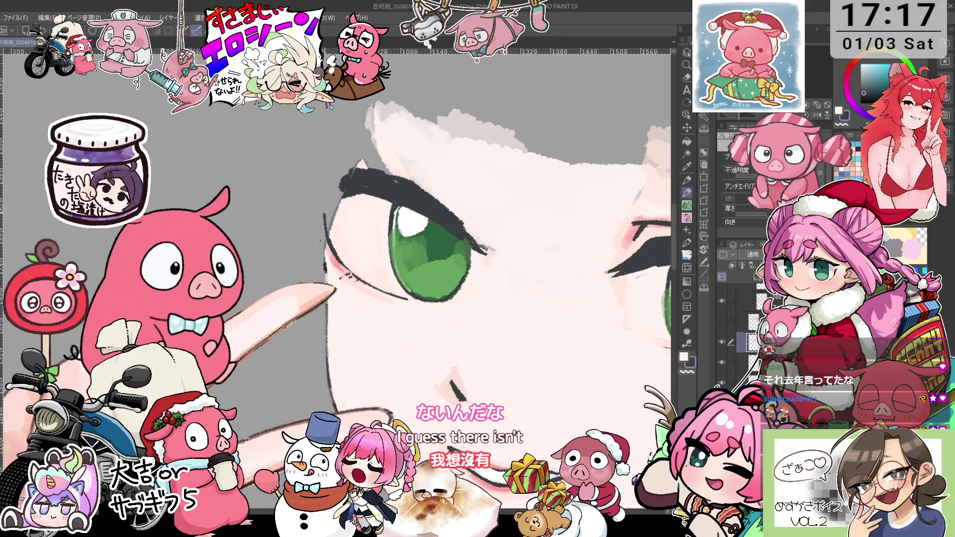
drag(448, 249, 387, 199)
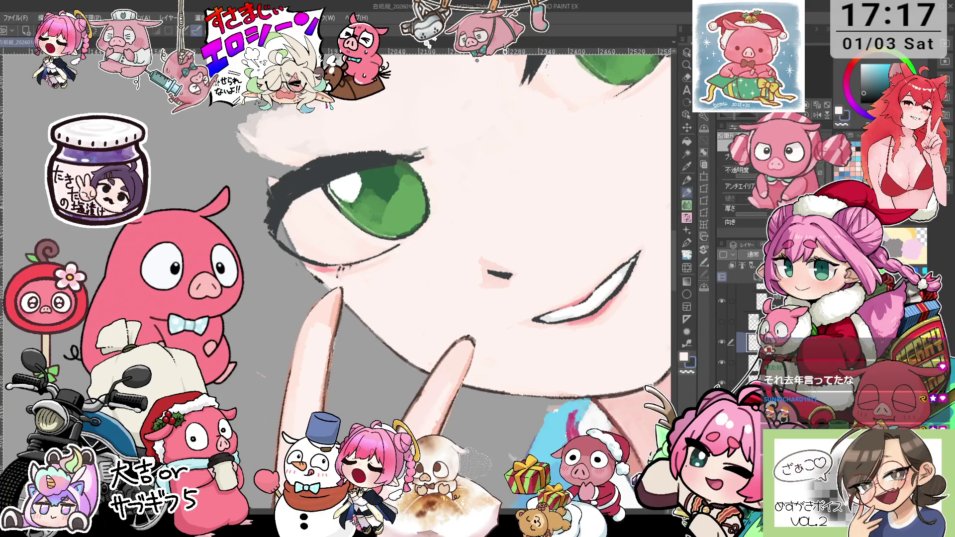
mouse_move(269, 197)
mouse_down()
mouse_move(263, 225)
mouse_move(287, 261)
mouse_up()
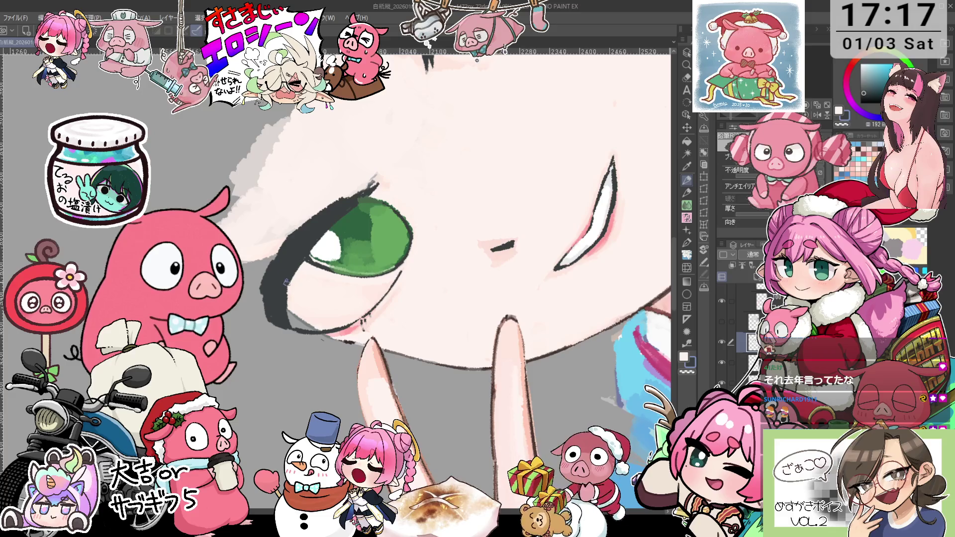
key(o)
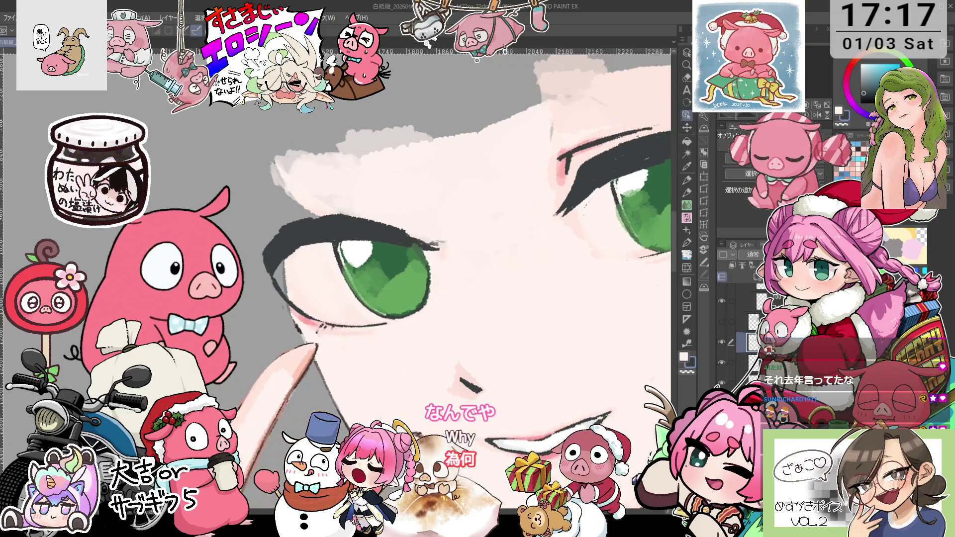
click(685, 114)
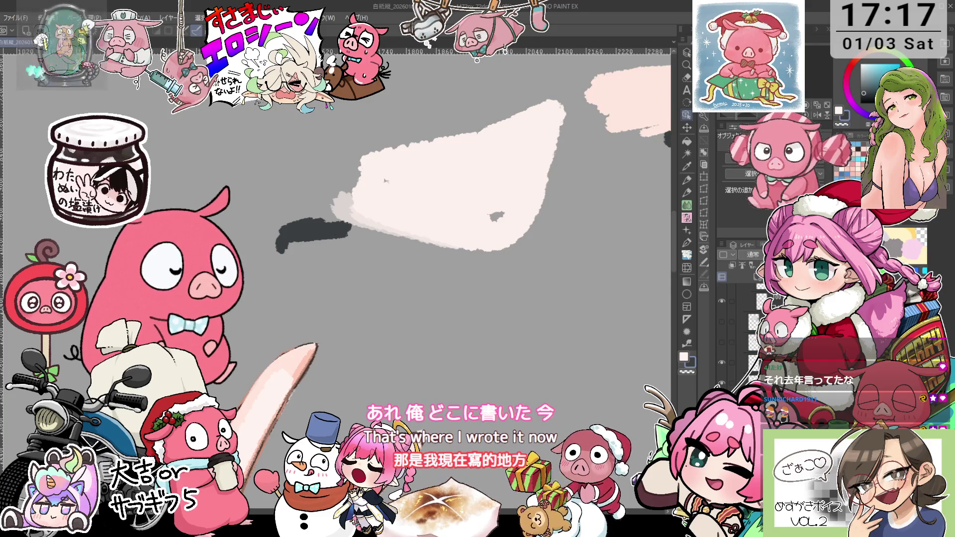
click(687, 78)
drag(298, 245, 564, 178)
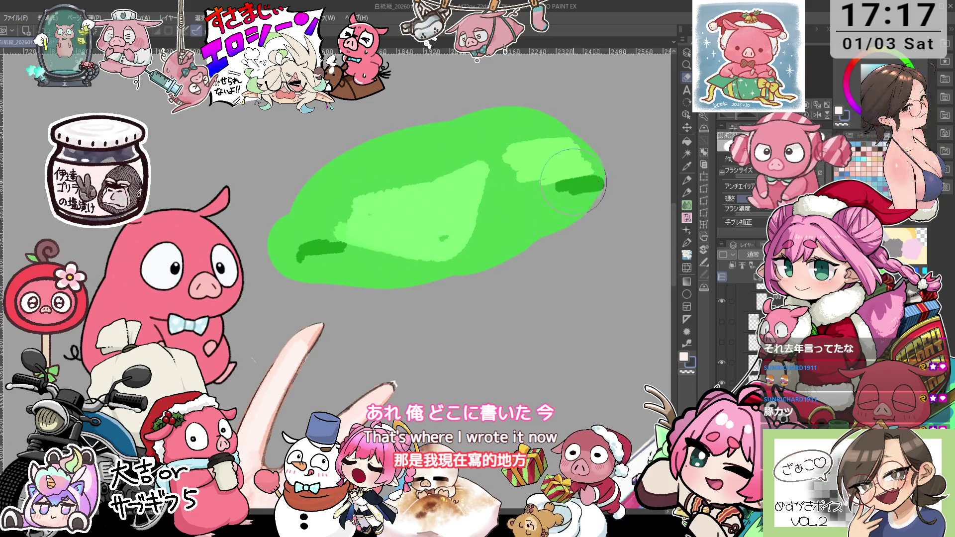
drag(563, 178, 565, 174)
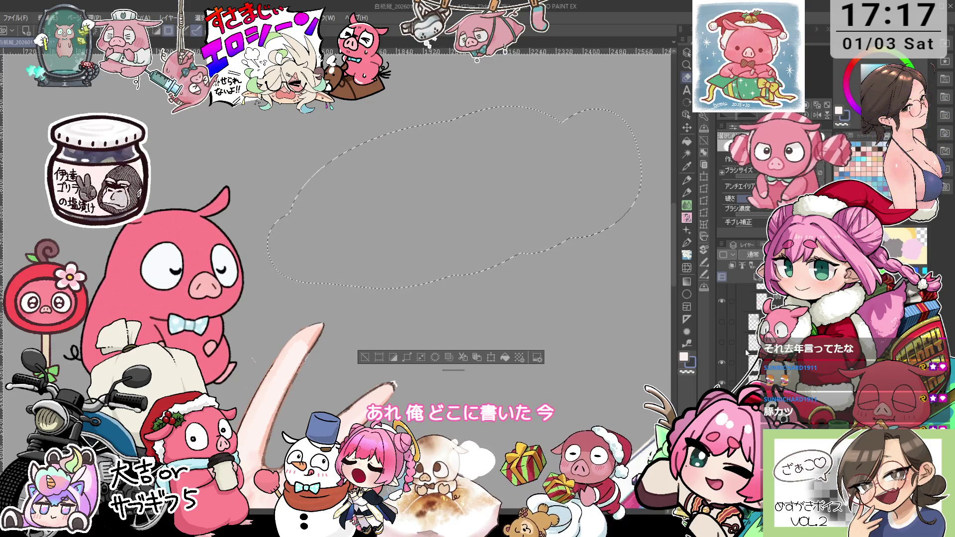
click(378, 358)
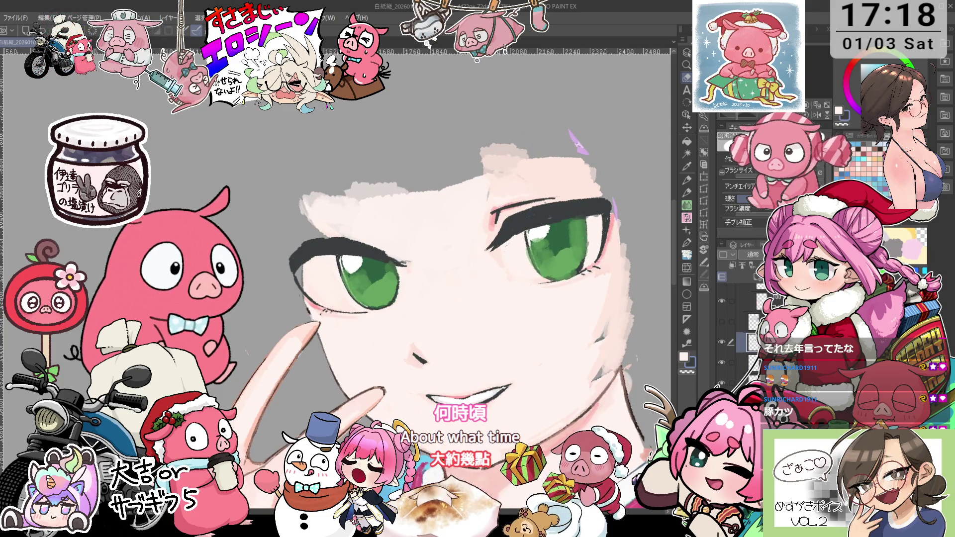
key(p)
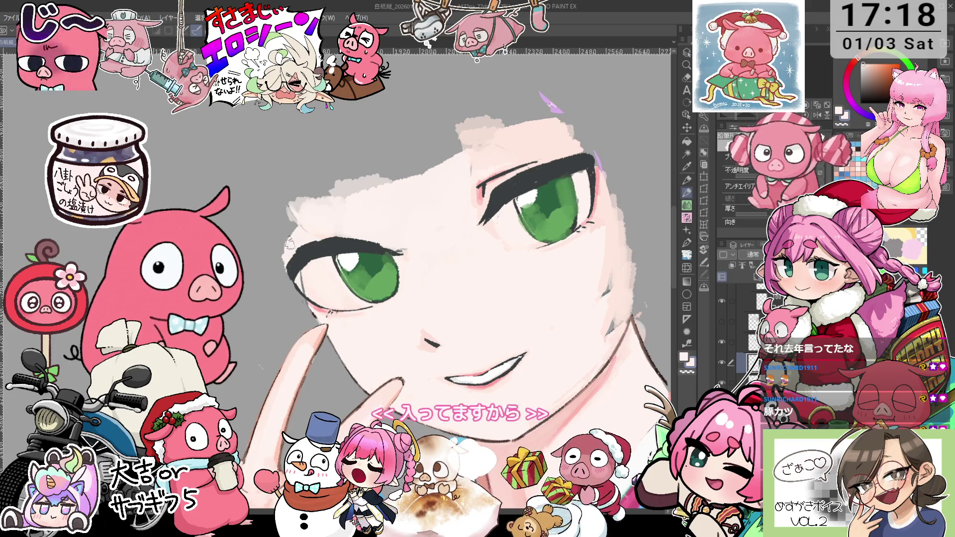
key(asciicircum)
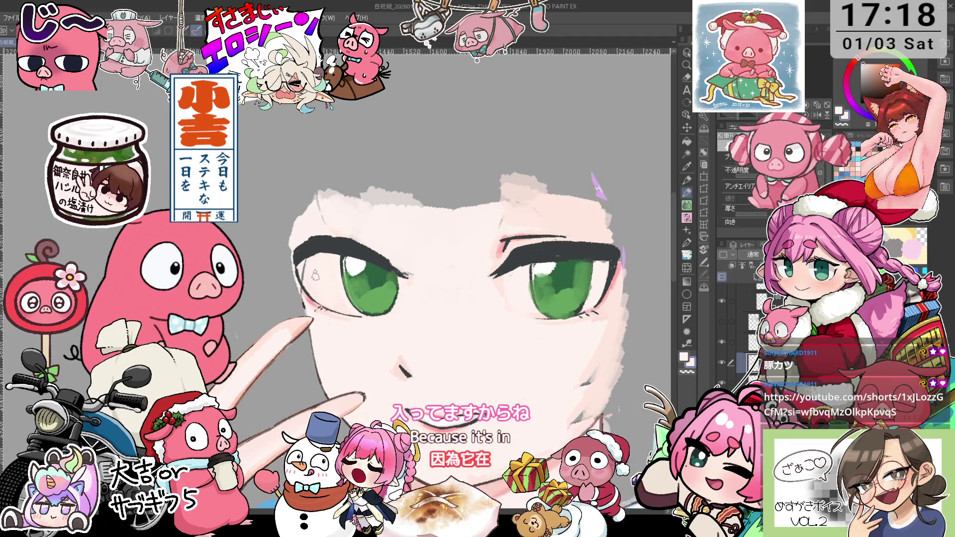
scroll(309, 262, up, 1)
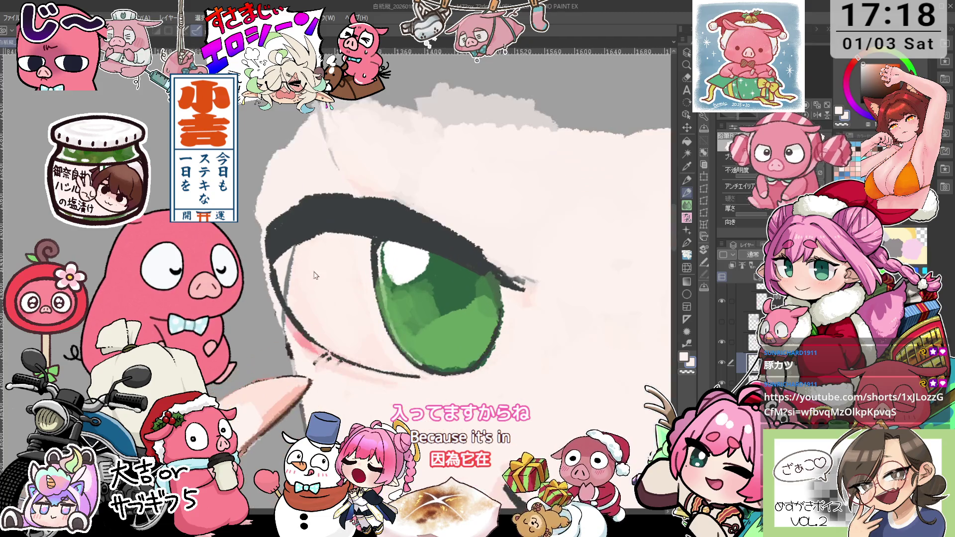
scroll(311, 279, up, 1)
key(p)
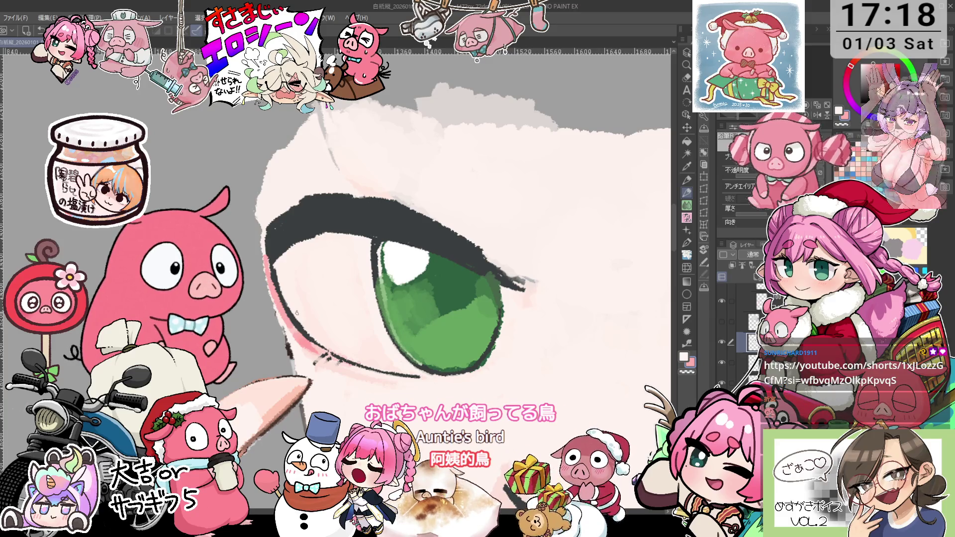
Darken the outer-corner eyelash with two strokes that extend it further down.
drag(530, 198, 501, 292)
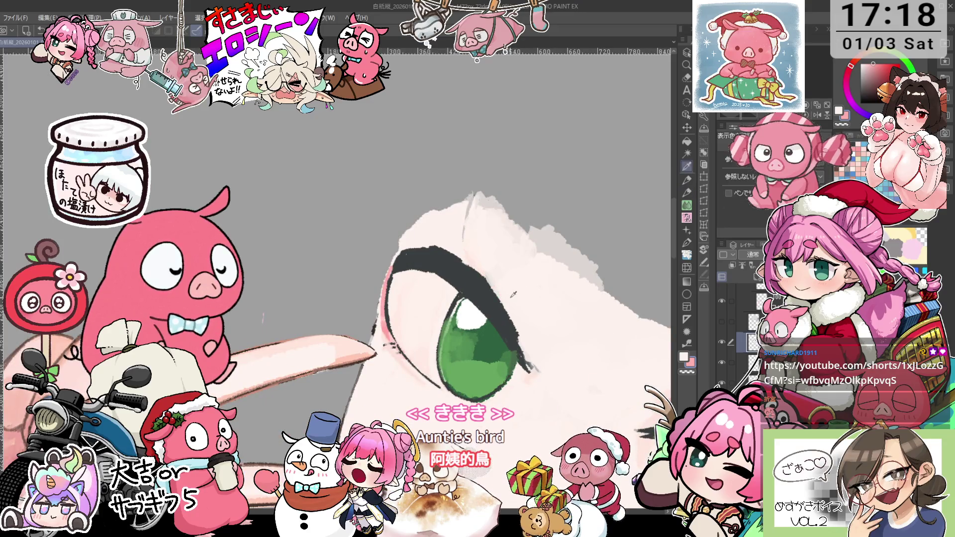
drag(505, 294, 449, 284)
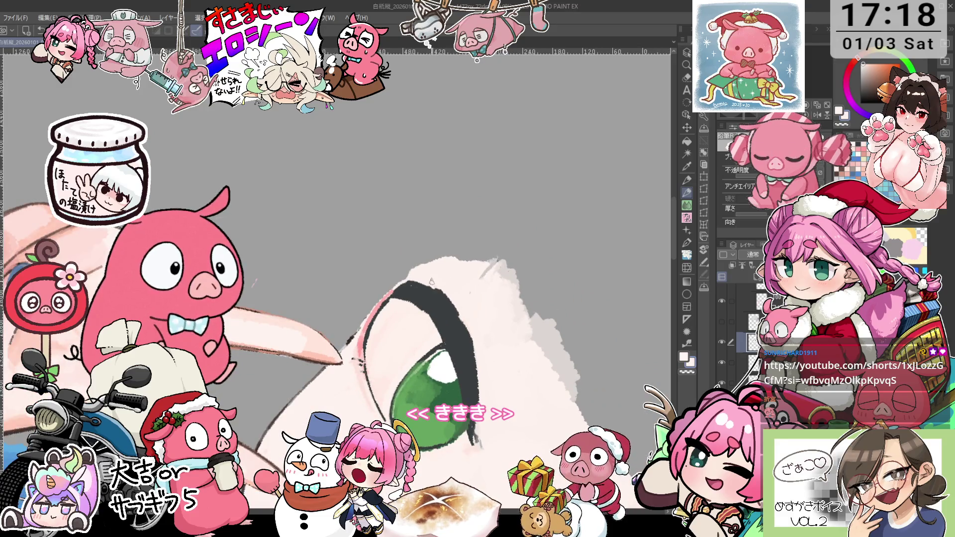
key(minus)
key(ctrl+minus)
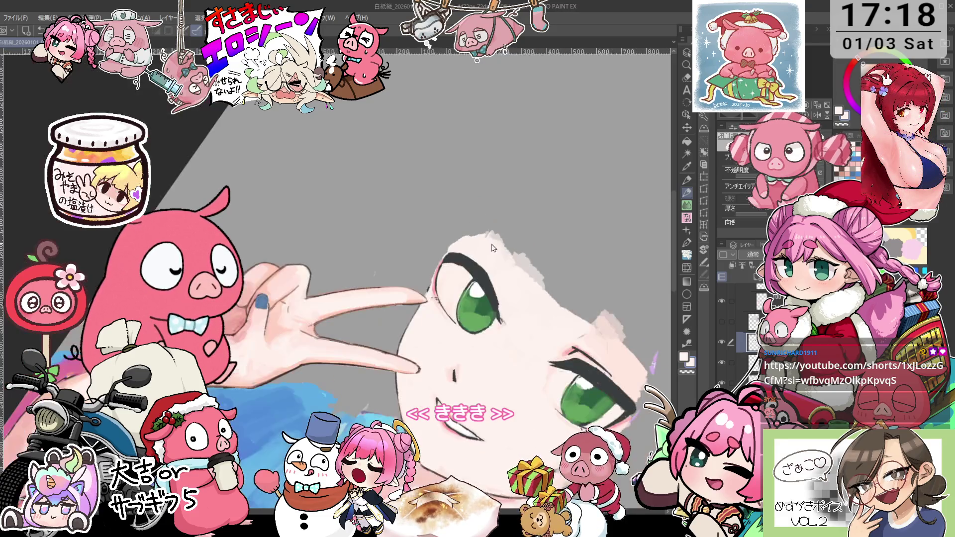
key(ctrl+plus)
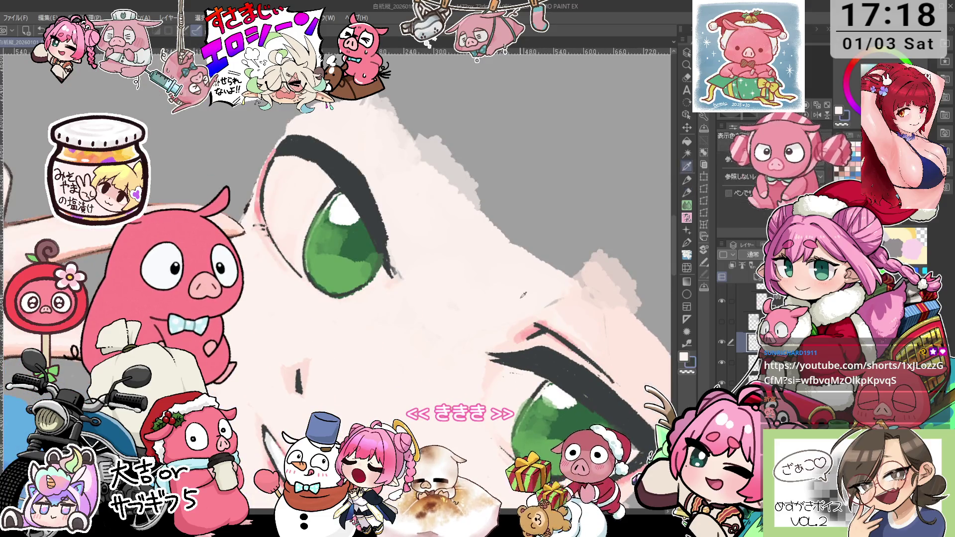
drag(404, 222, 401, 237)
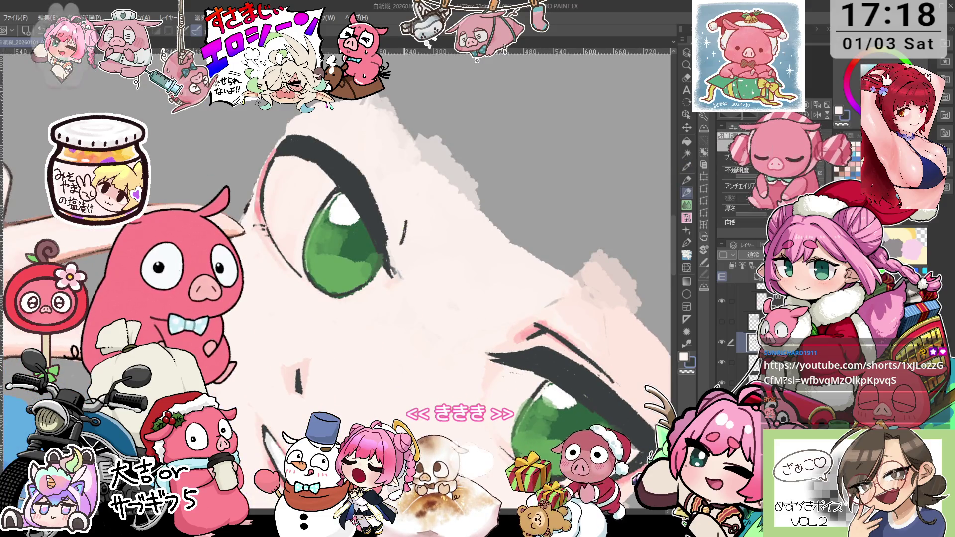
drag(401, 201, 407, 232)
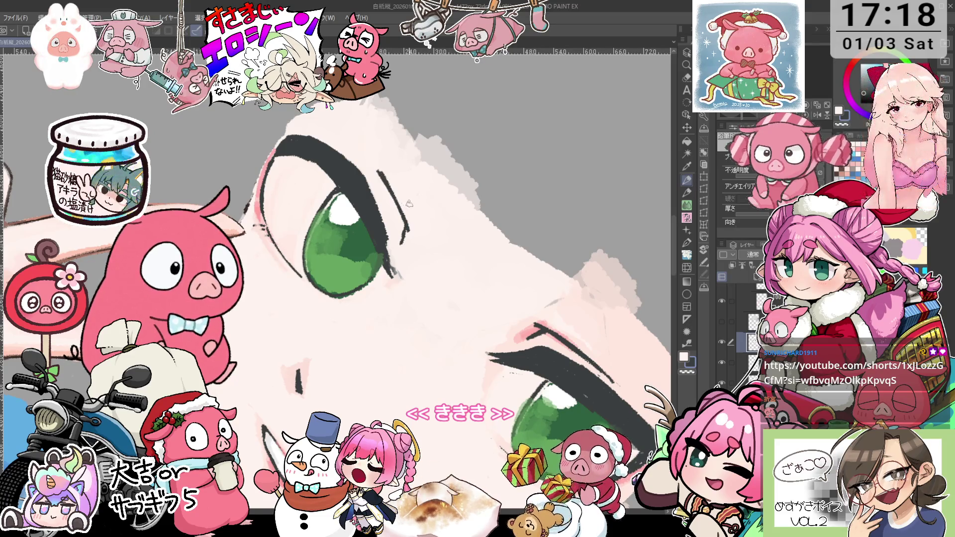
key(p)
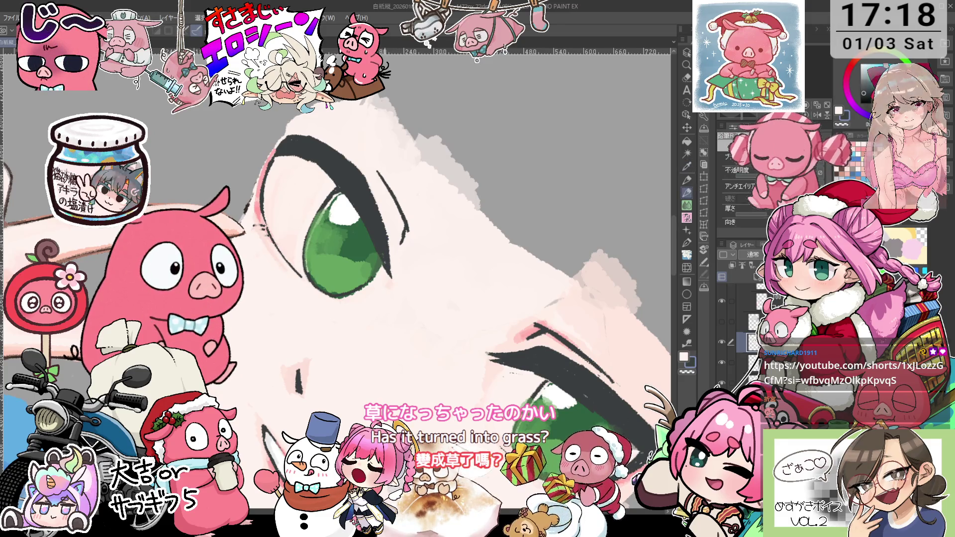
key(ctrl+minus)
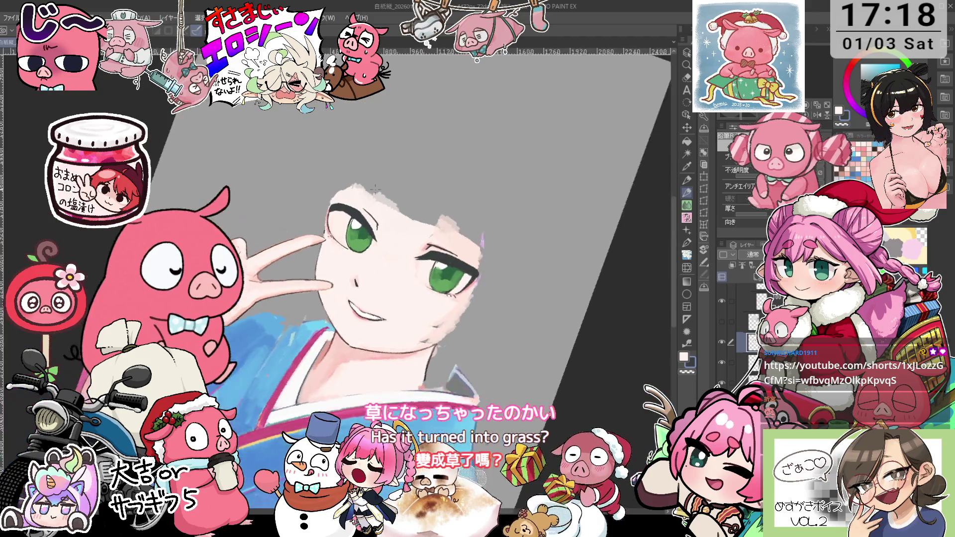
Zoom in on one eye and pick the iris's dark green as the drawing colour.
key(@)
key(ctrl+plus)
key(minus)
key(minus)
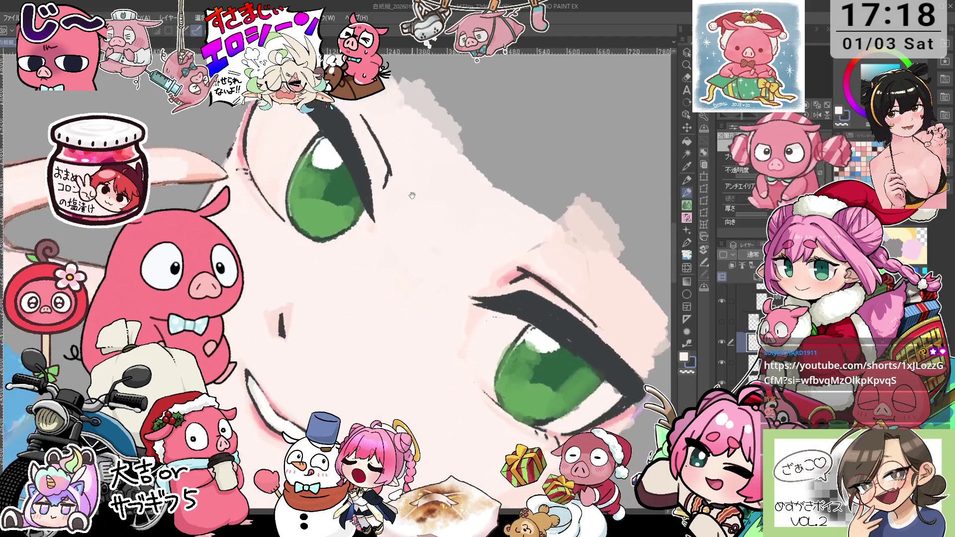
key(minus)
key(ctrl+plus)
alt+click(371, 204)
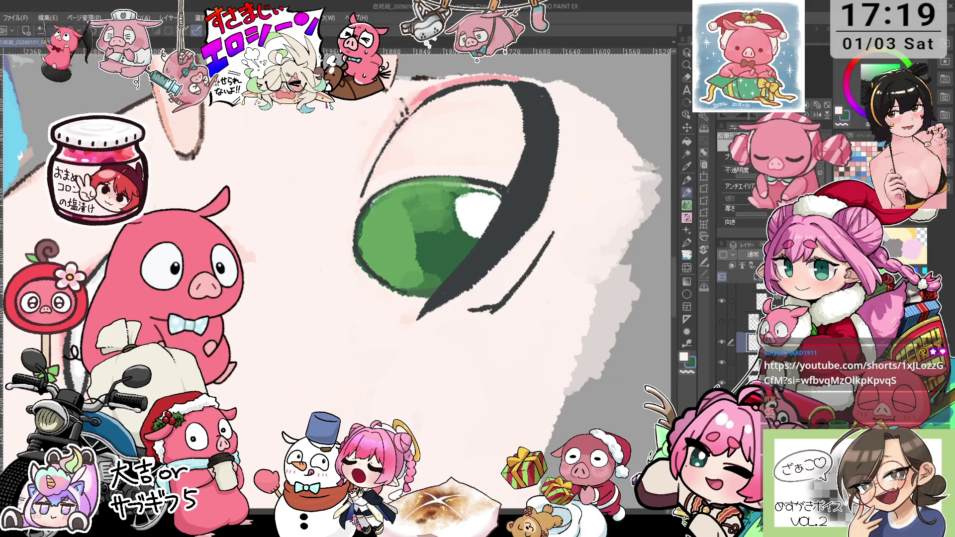
key(asciicircum)
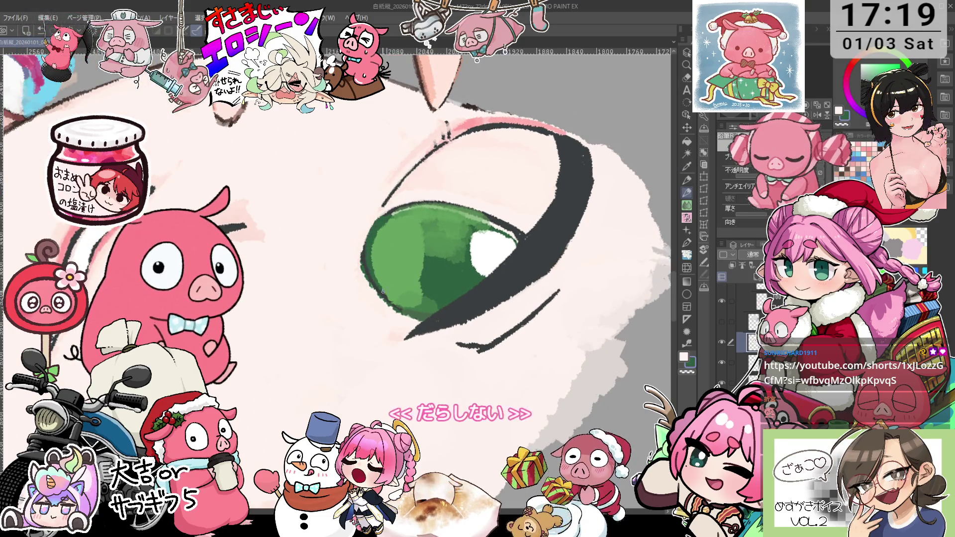
key(i)
key(p)
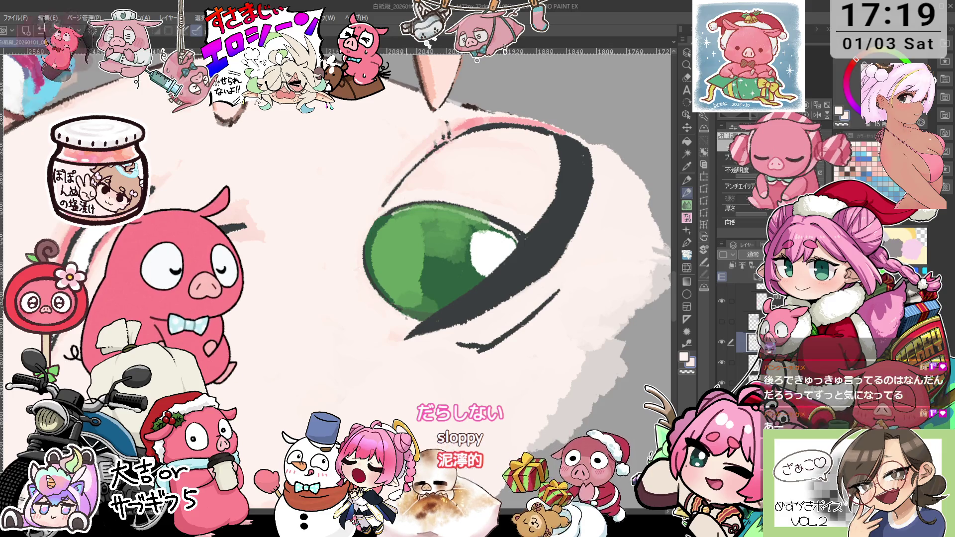
Rotate and zoom the view between the left eye and the whole face to inspect it.
key(minus)
key(minus)
key(asciicircum)
key(asciicircum)
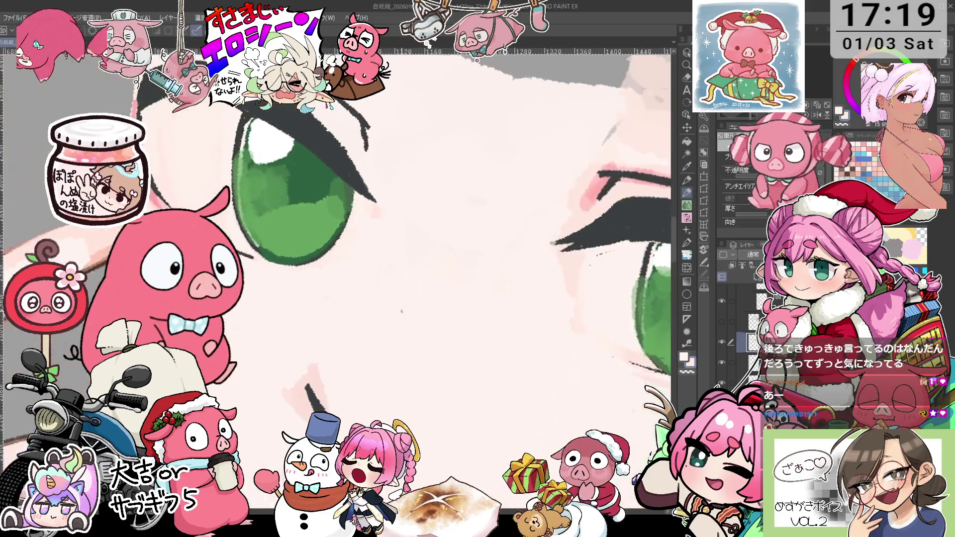
key(ctrl+minus)
key(asciicircum)
key(ctrl+plus)
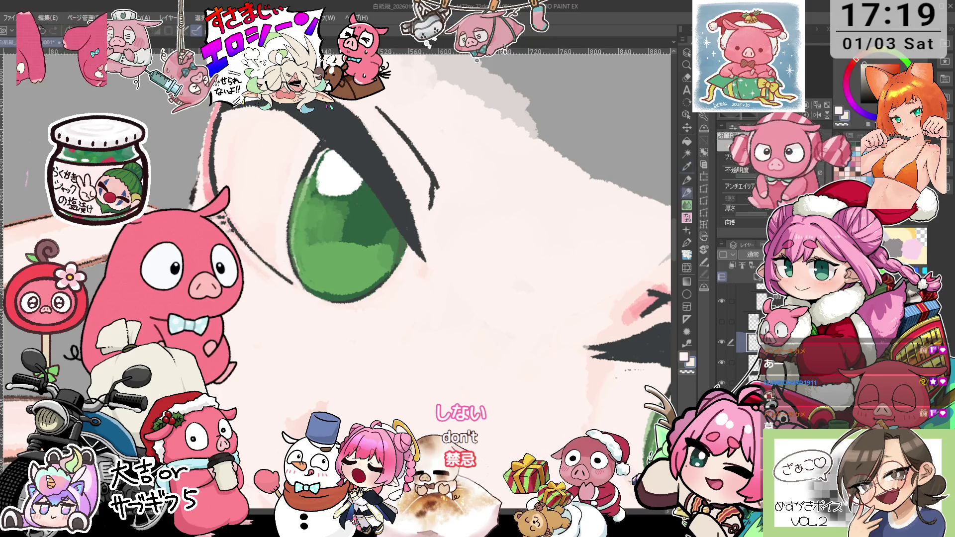
key(minus)
key(asciicircum)
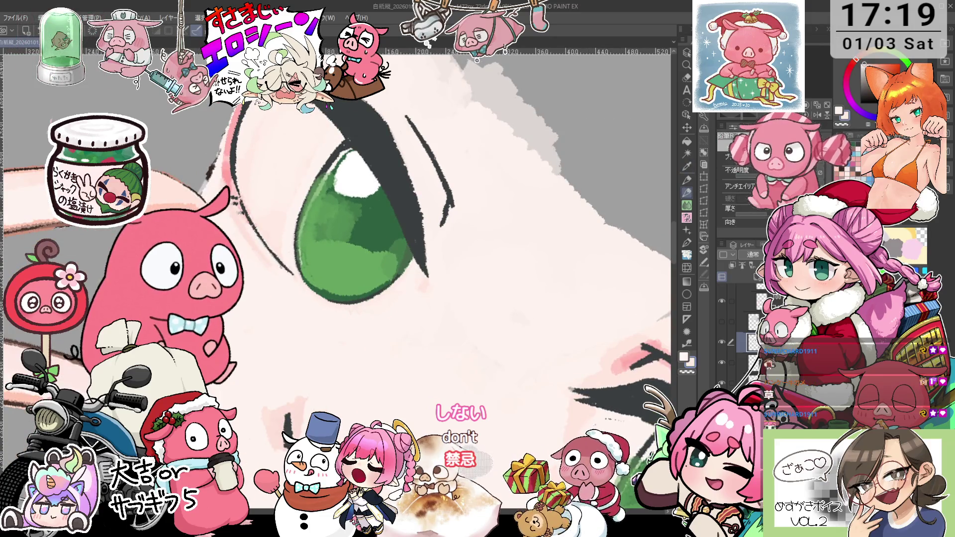
key(ctrl+minus)
key(asciicircum)
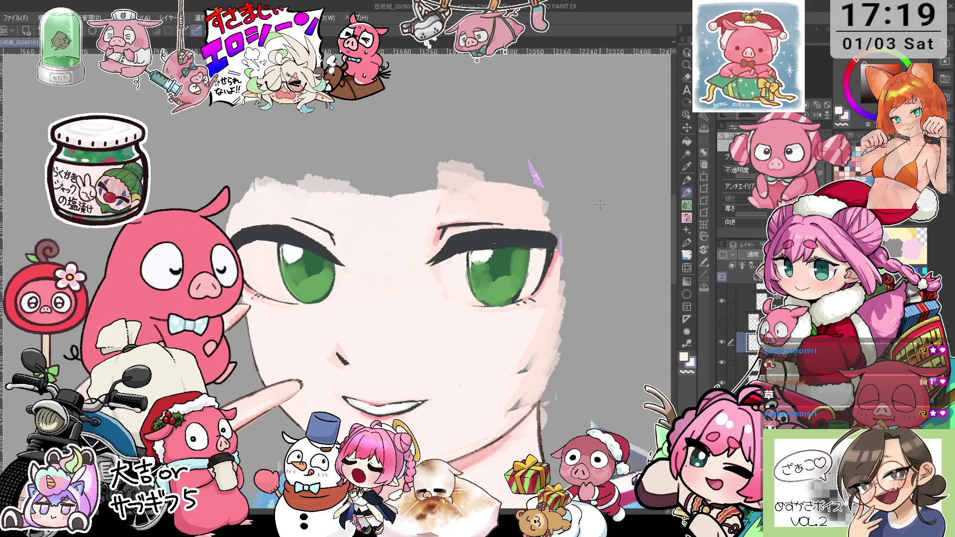
Zoom in and rotate the view around both eyes, toggling between pencil and eyedropper.
key(ctrl+plus)
key(p)
key(i)
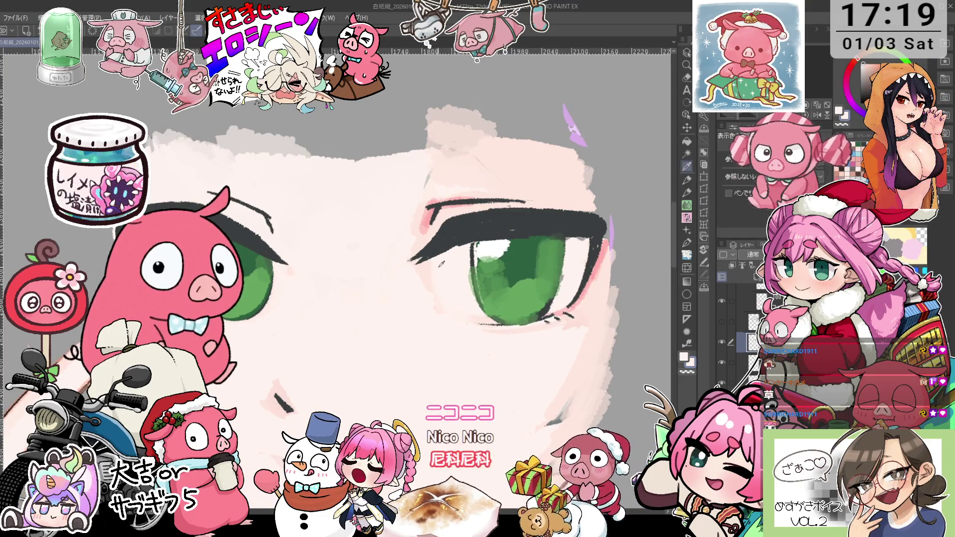
key(minus)
key(p)
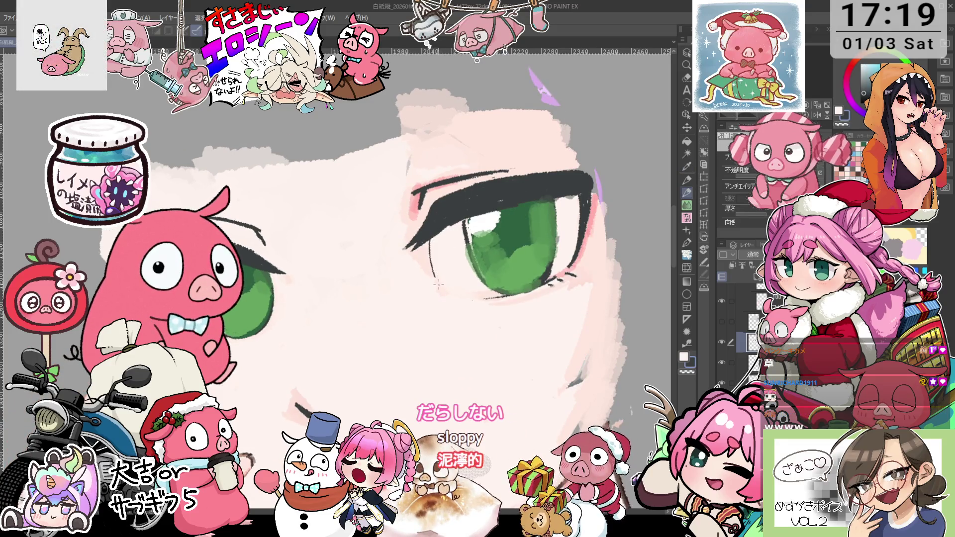
key(asciicircum)
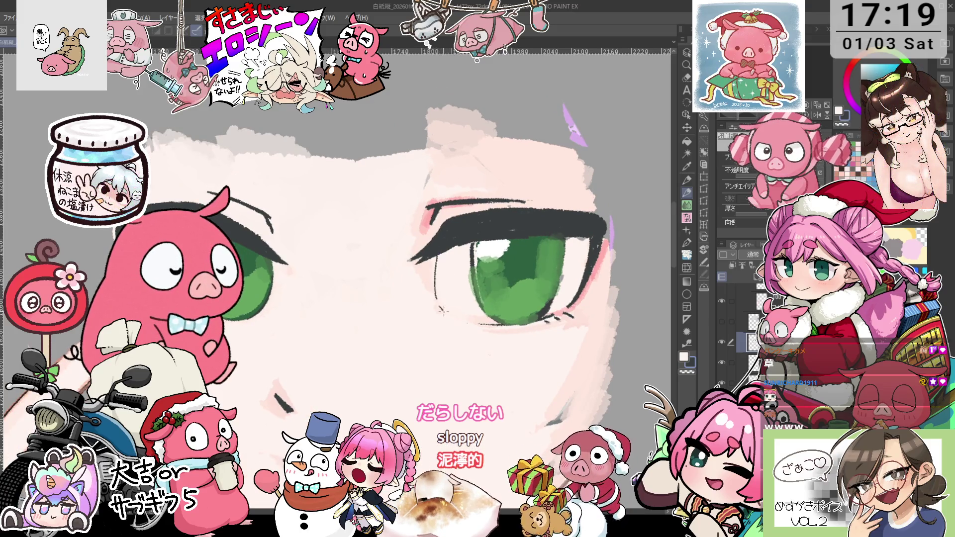
key(asciicircum)
key(asciicircum)
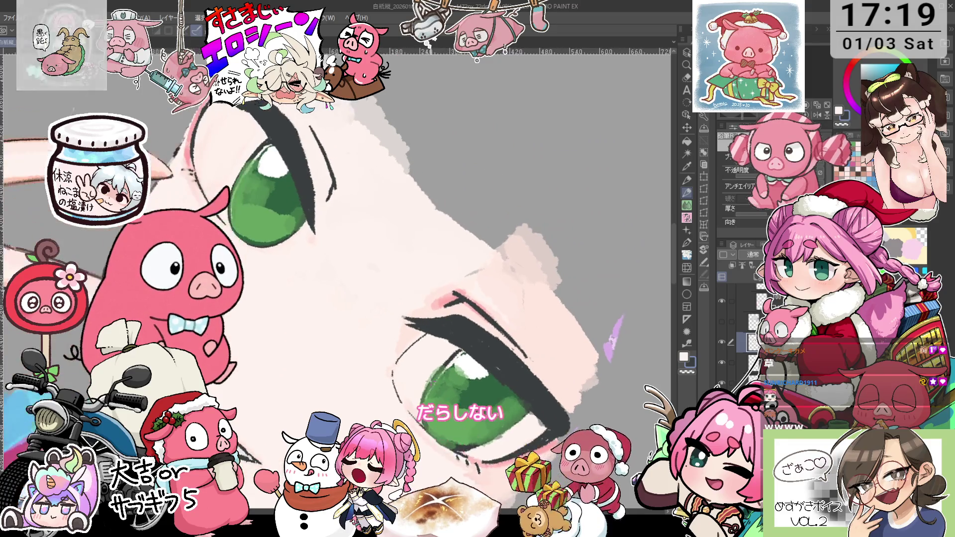
key(minus)
key(minus)
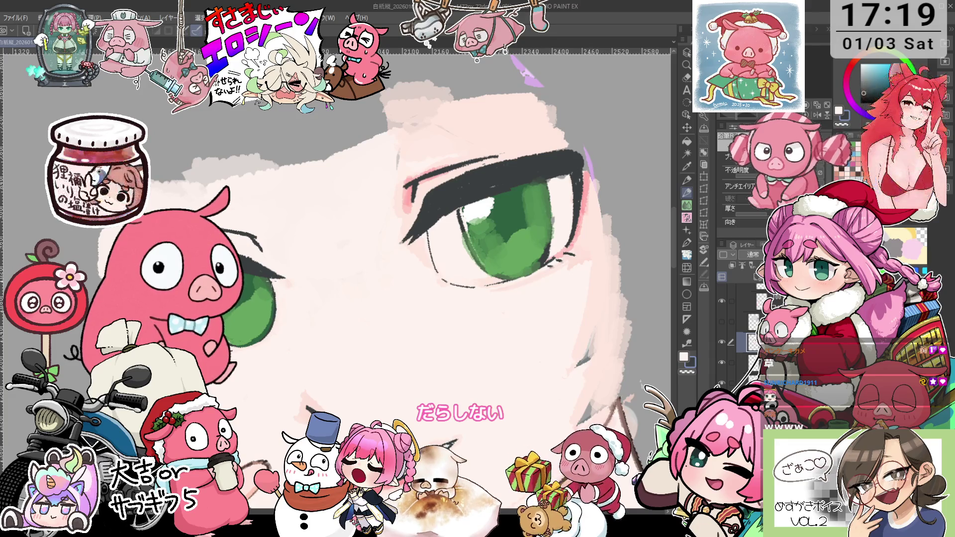
key(minus)
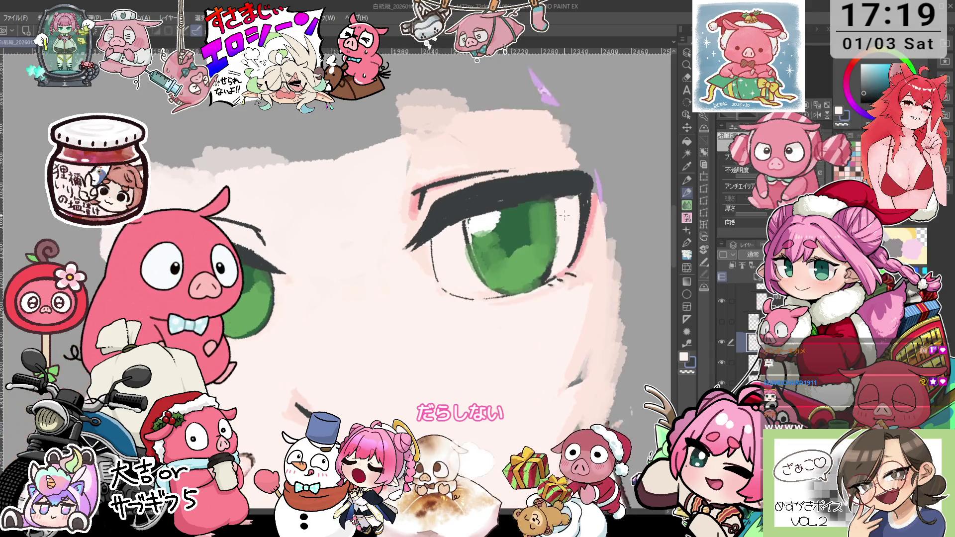
key(asciicircum)
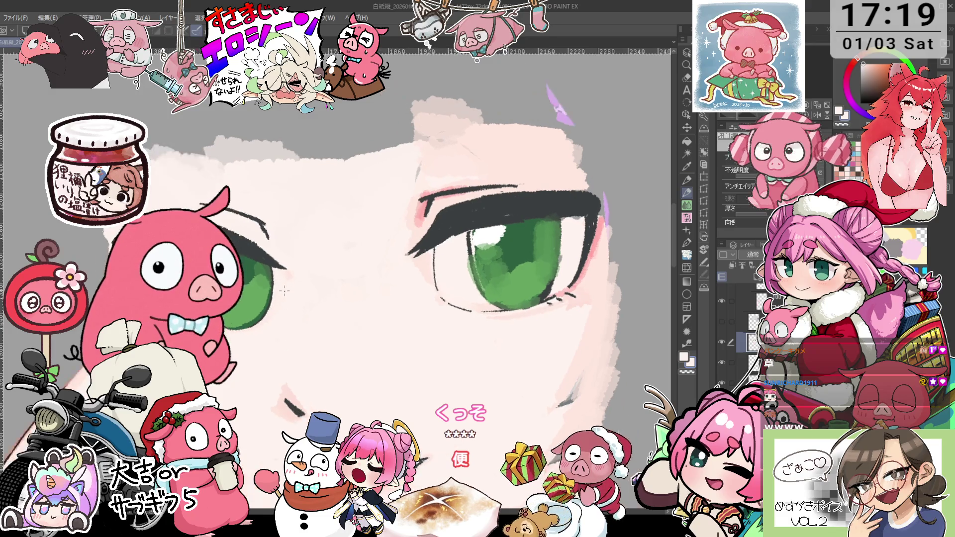
Sample a colour from the face, then try pale pink before settling on green.
key(asciicircum)
alt+click(469, 287)
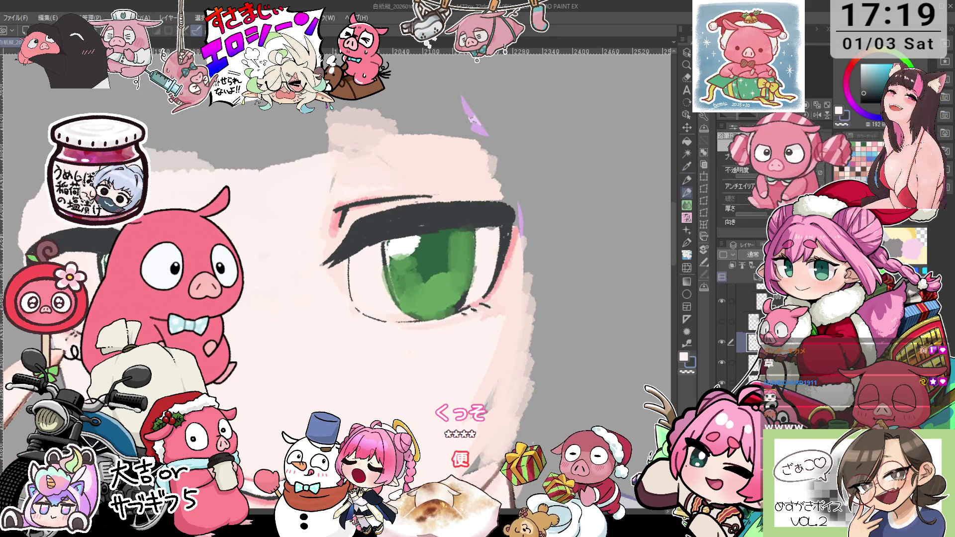
key(minus)
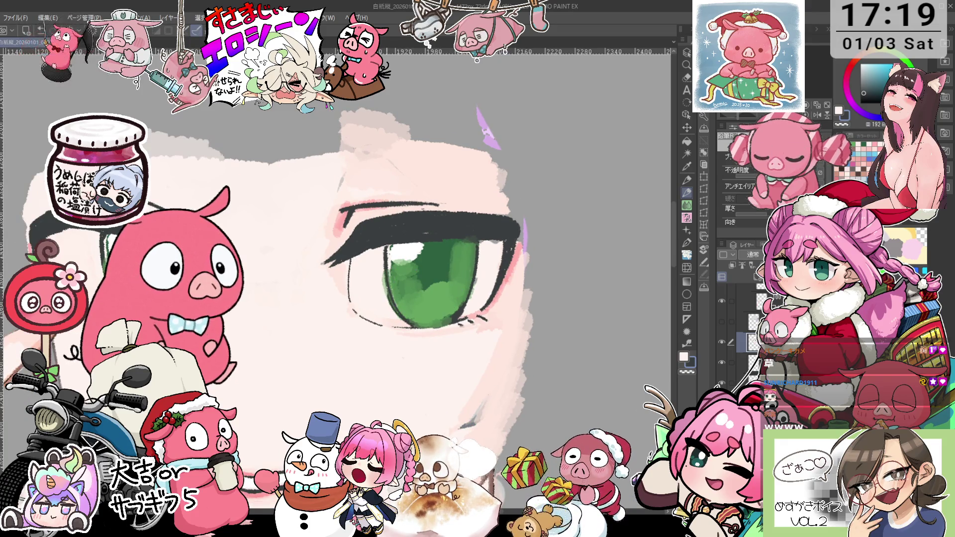
key(minus)
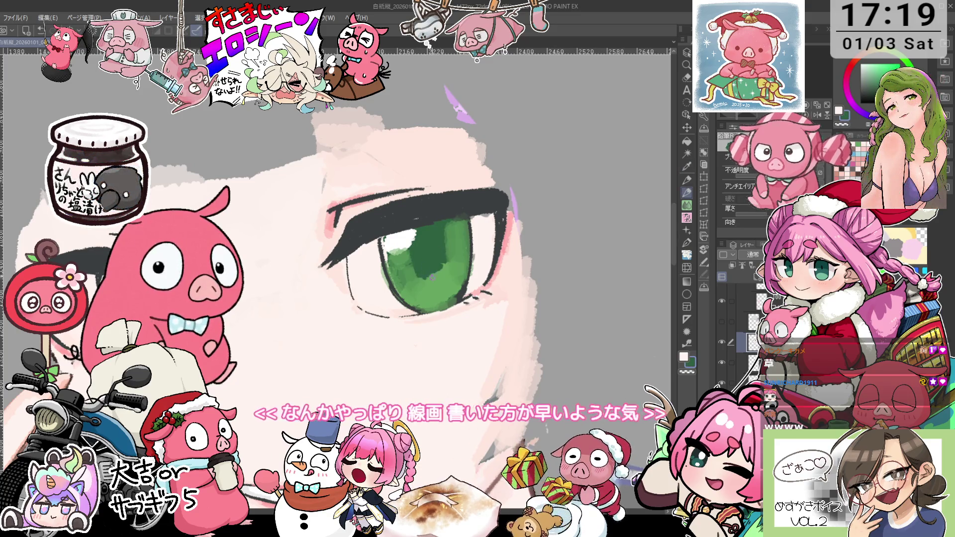
alt+click(399, 247)
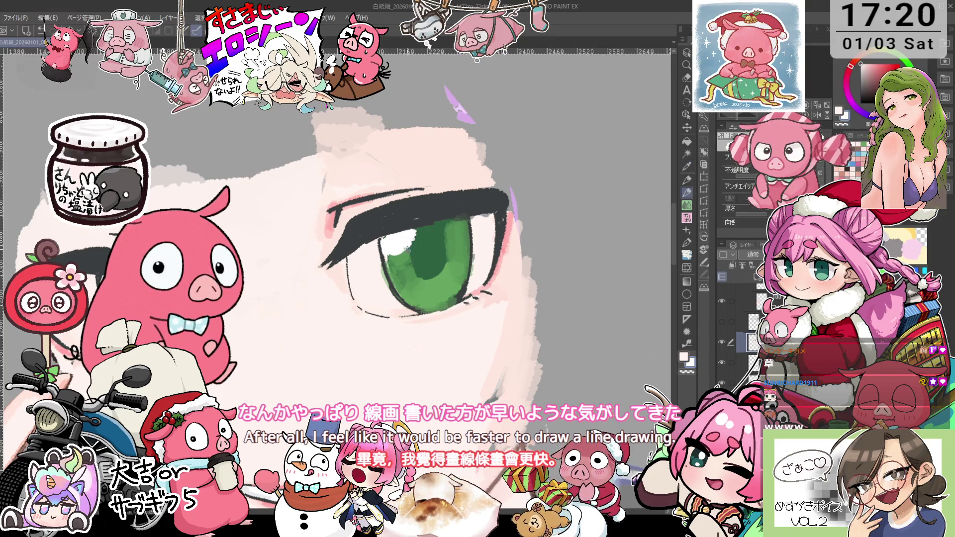
alt+click(393, 272)
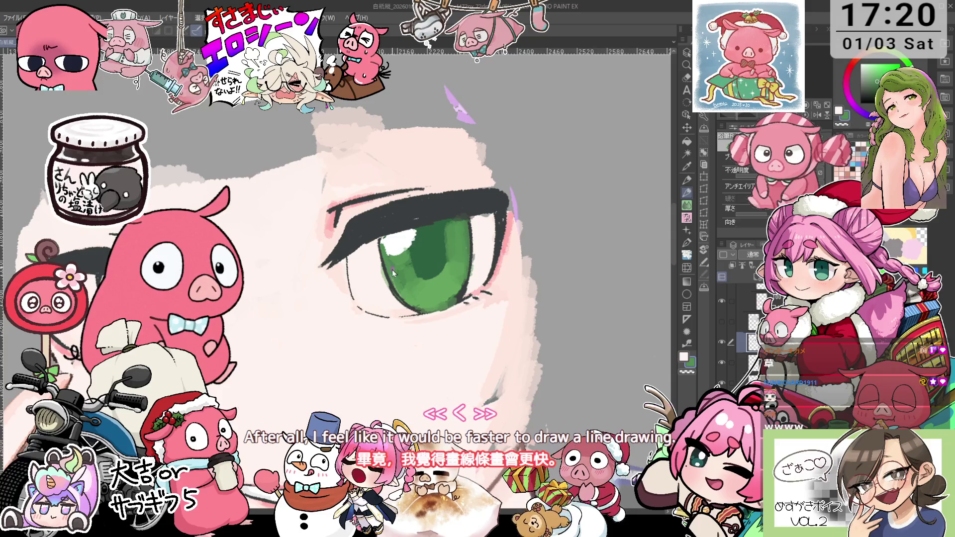
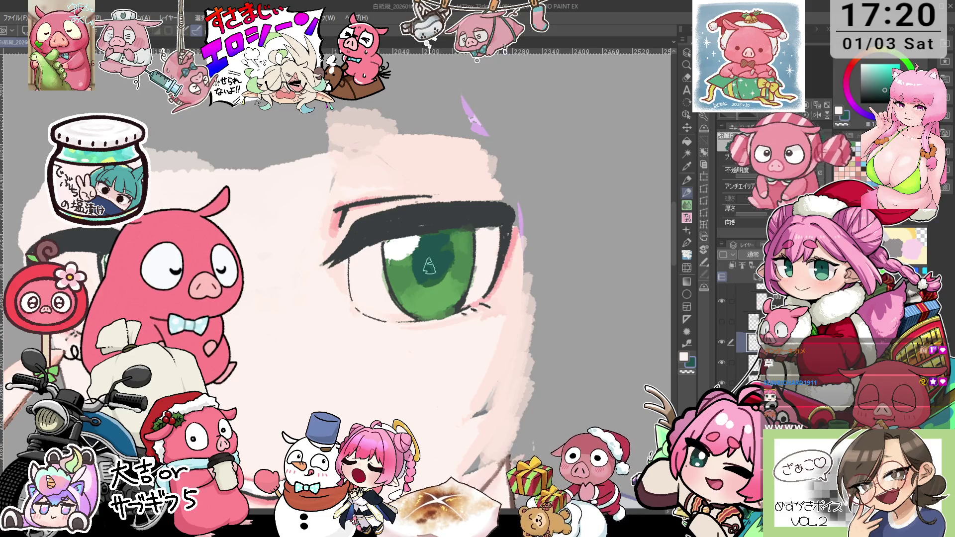
Rotate and tilt the canvas view back and forth to inspect the bare face with green eyes.
scroll(457, 278, down, 3)
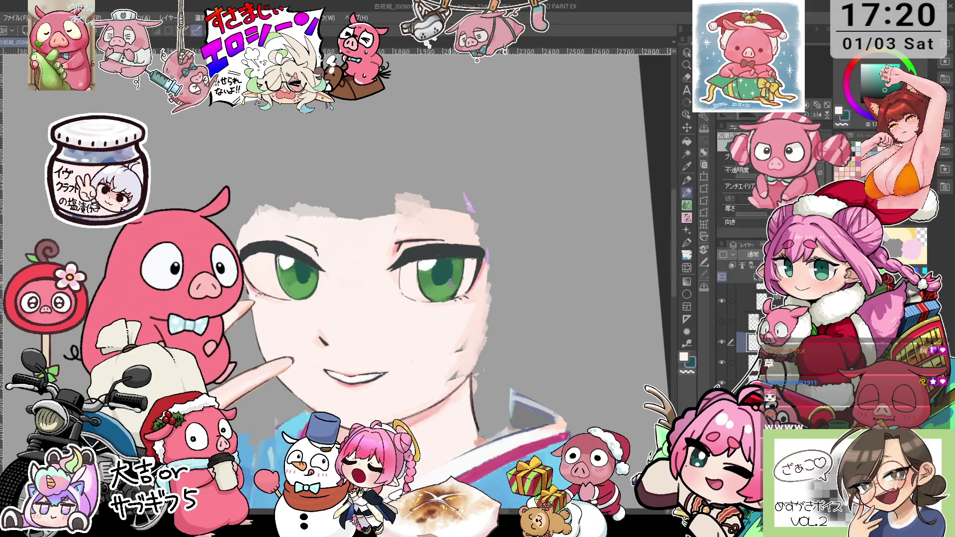
scroll(459, 281, up, 3)
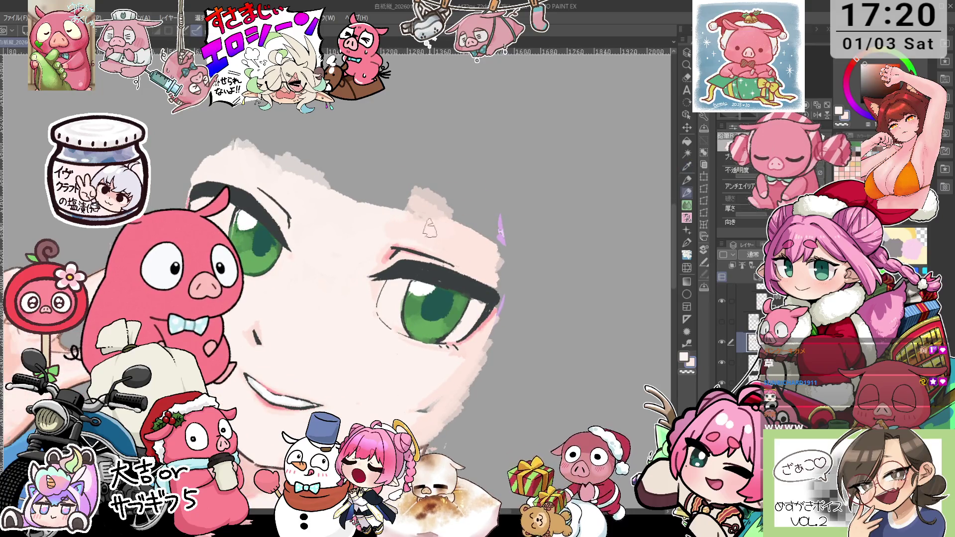
key(asciicircum)
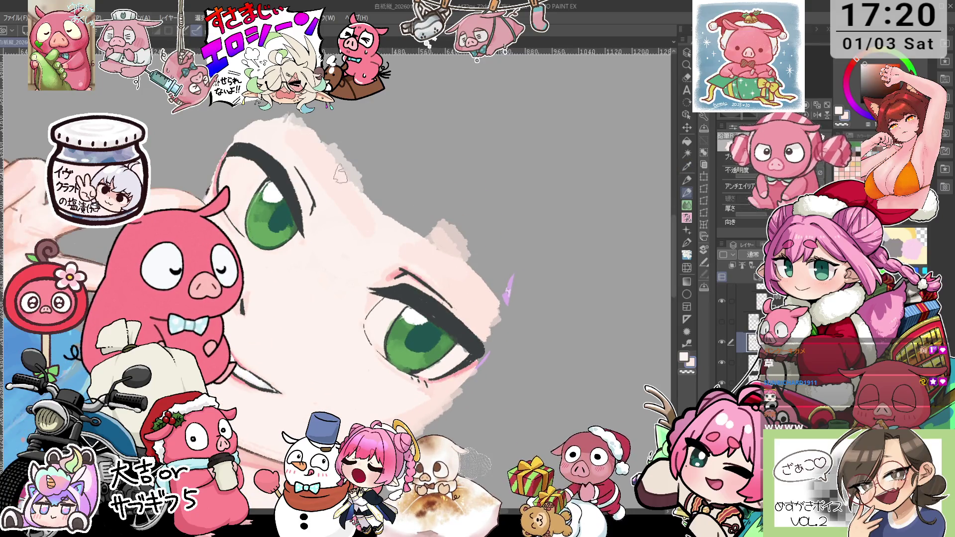
key(minus)
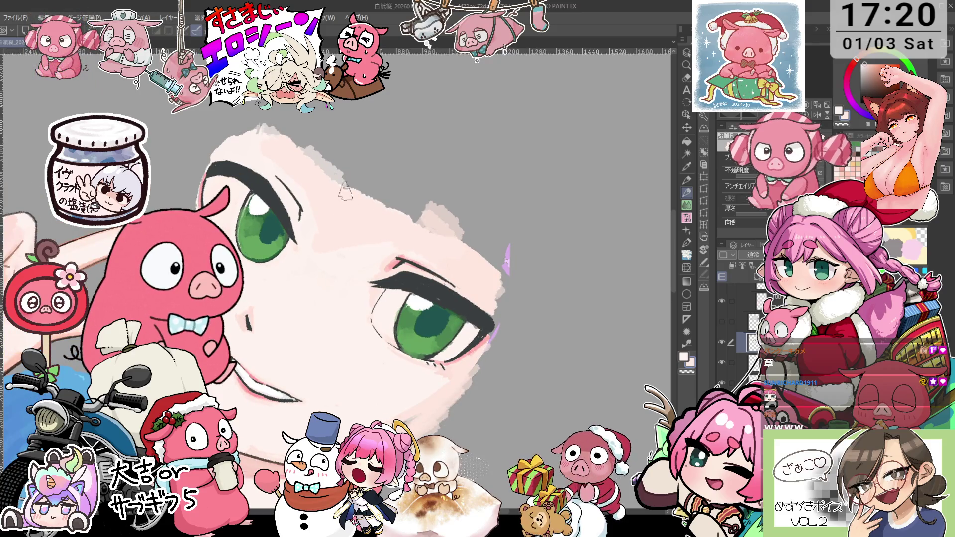
key(minus)
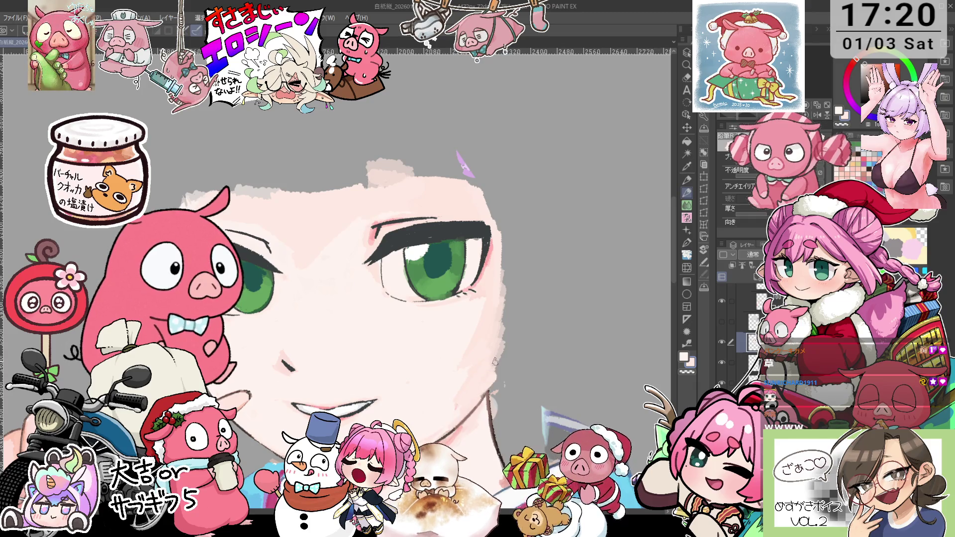
drag(512, 316, 477, 359)
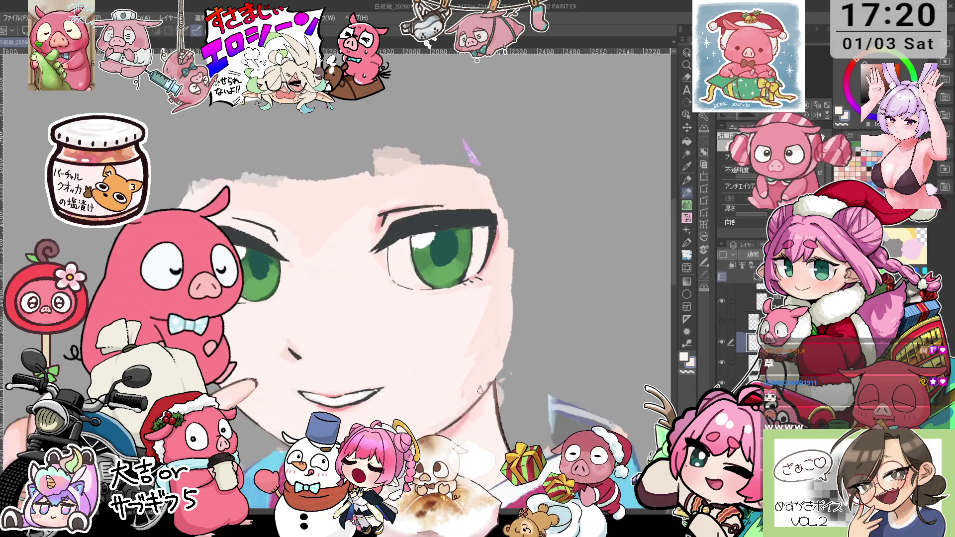
key(minus)
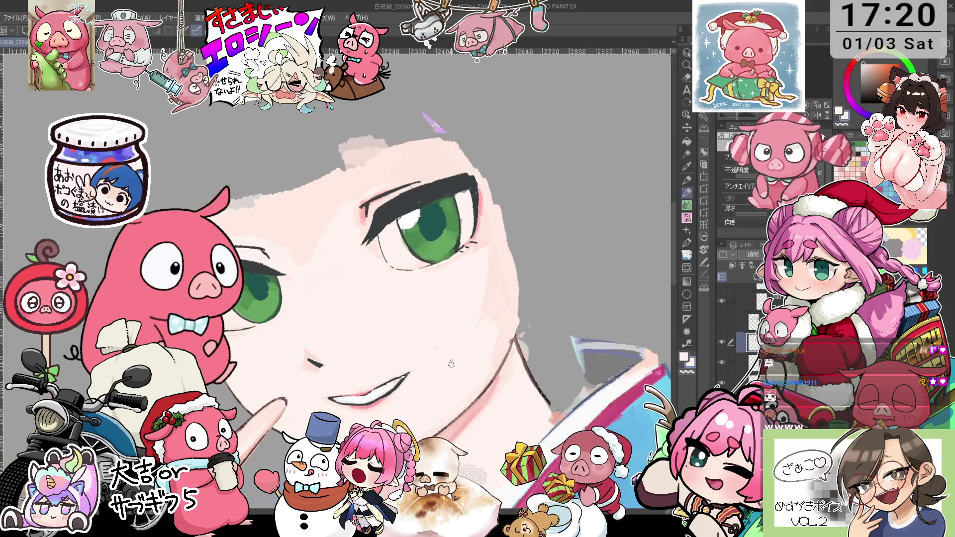
key(minus)
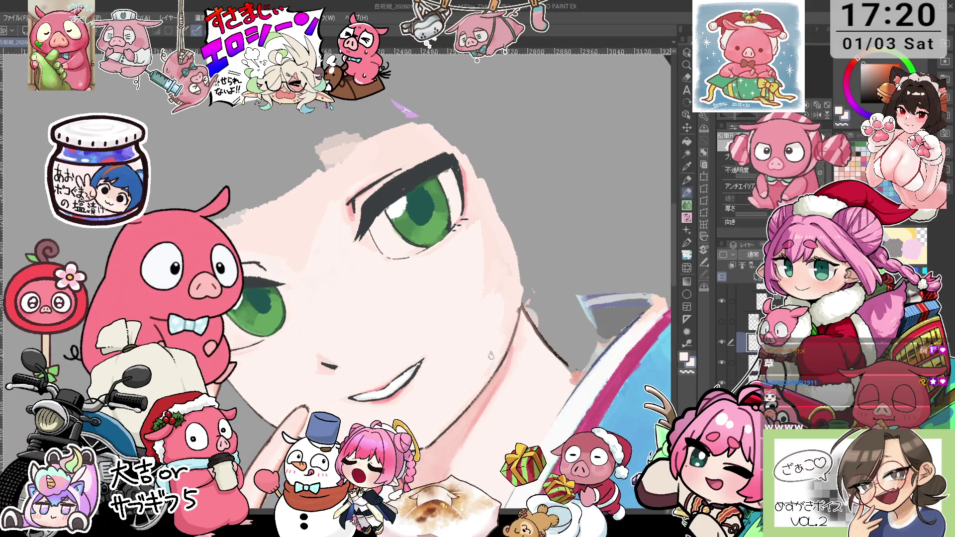
key(asciicircum)
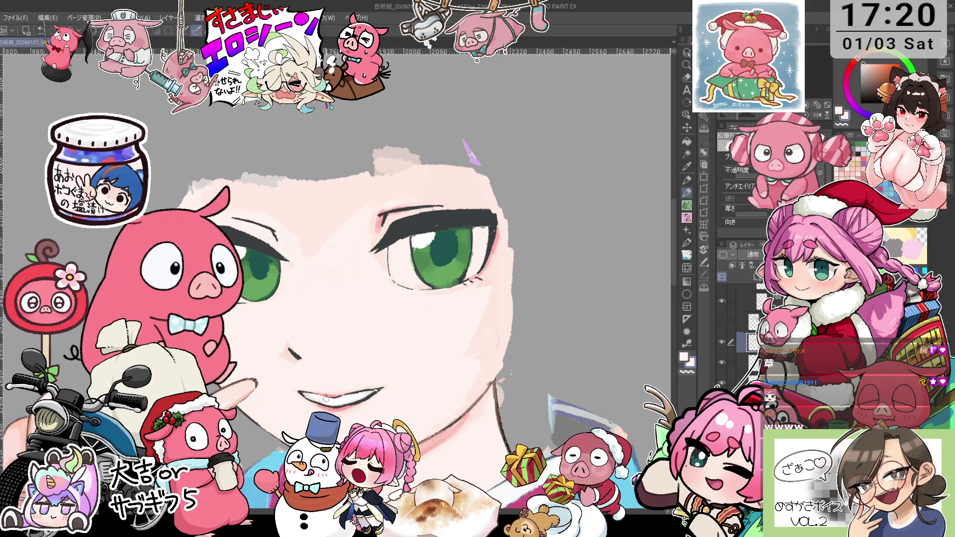
Turn the hidden silver hair layer back on so the hair covers the face.
key(minus)
key(minus)
key(p)
key(minus)
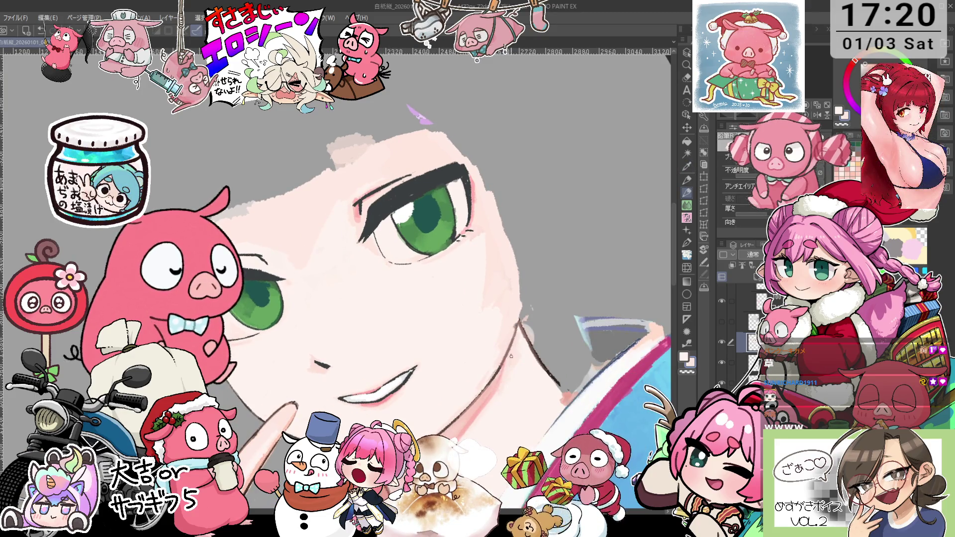
key(minus)
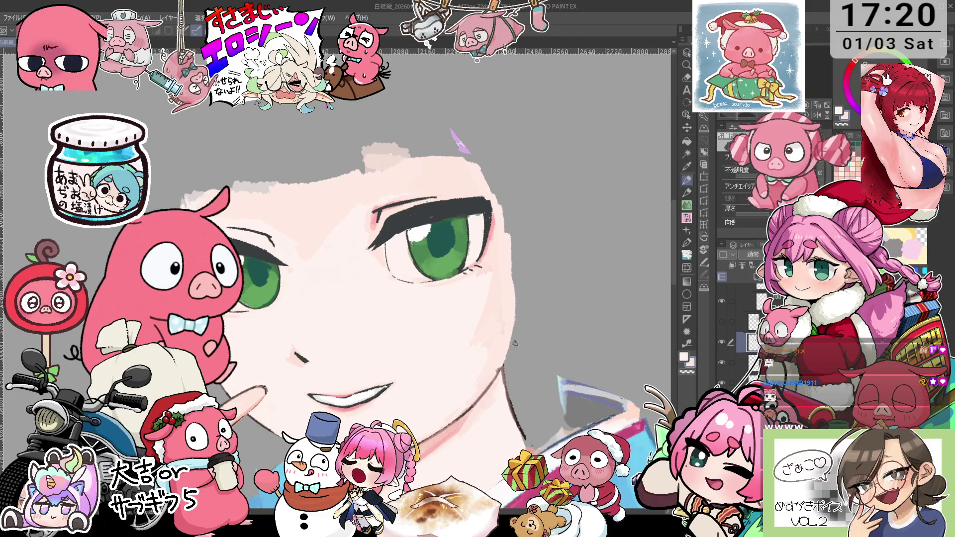
key(asciicircum)
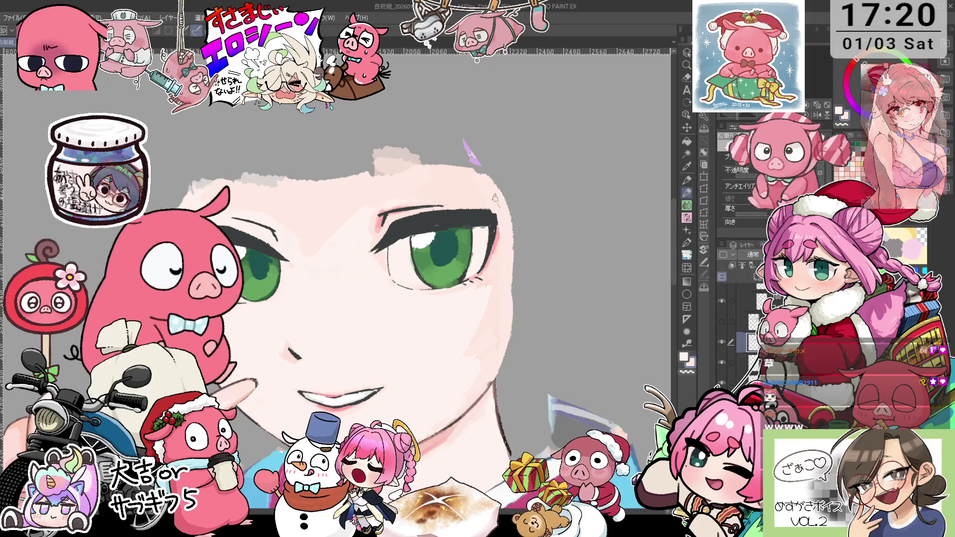
click(721, 321)
key(ctrl+minus)
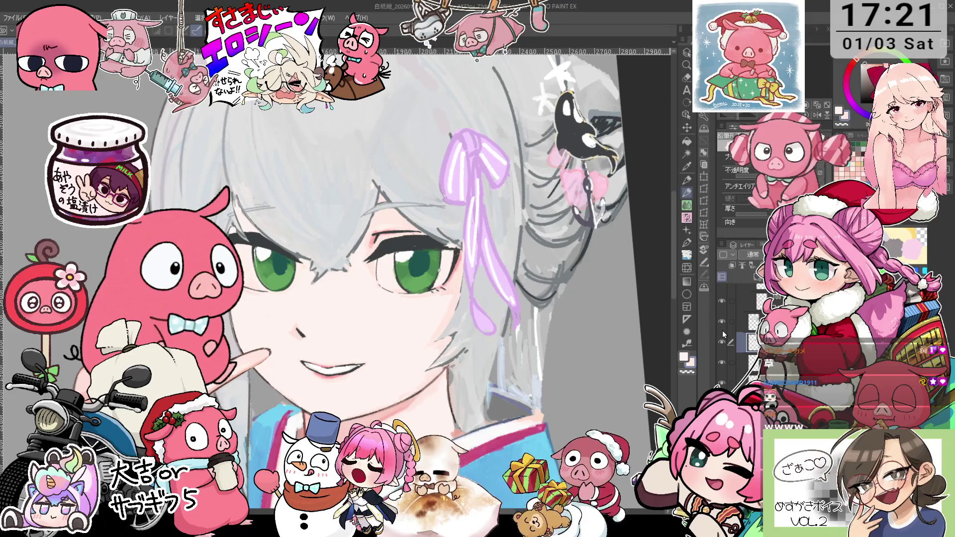
Zoom into the eye and sample the iris green as the drawing colour.
scroll(497, 358, up, 5)
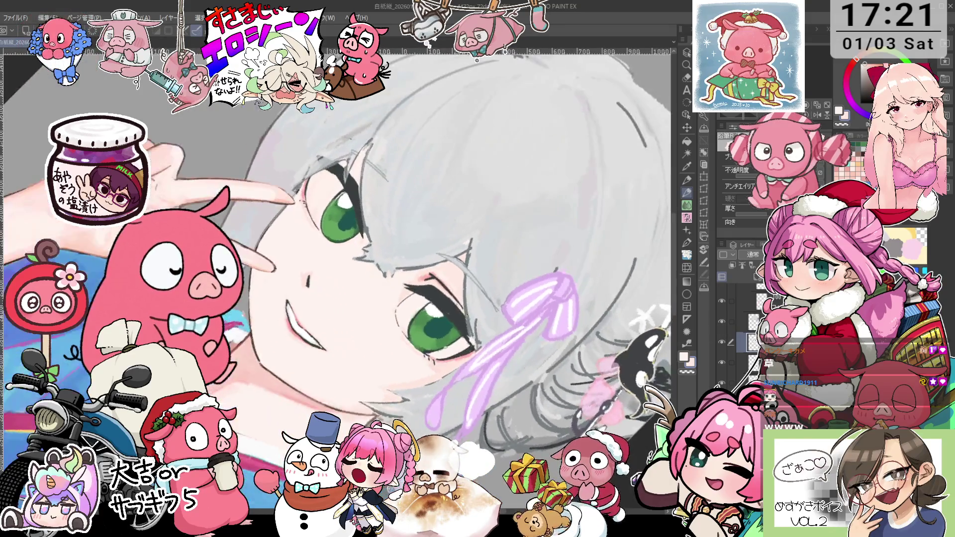
key(i)
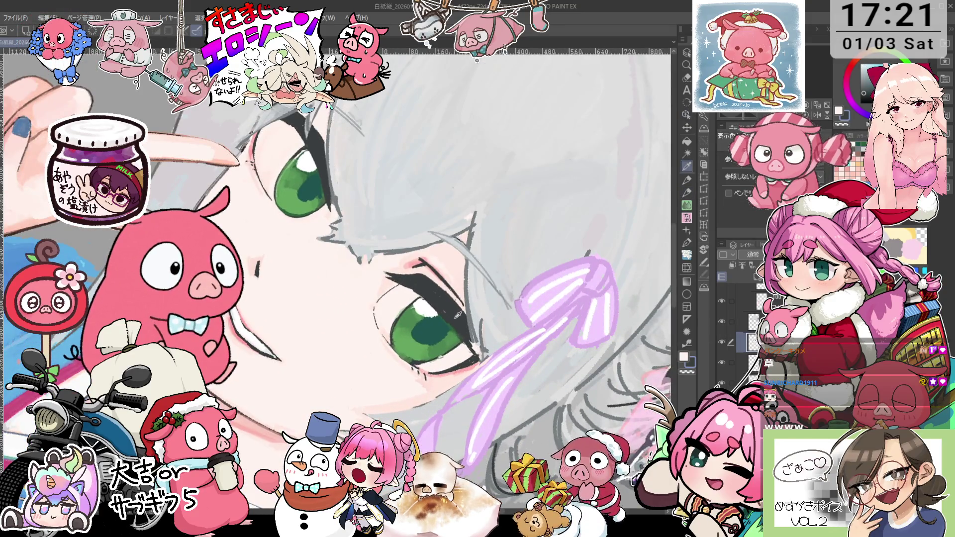
key(p)
scroll(450, 278, up, 2)
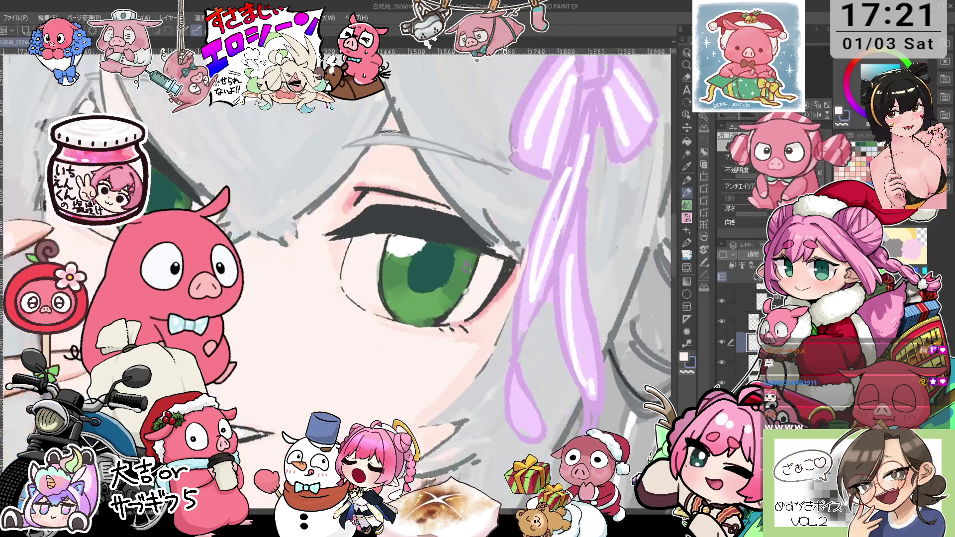
alt+click(444, 253)
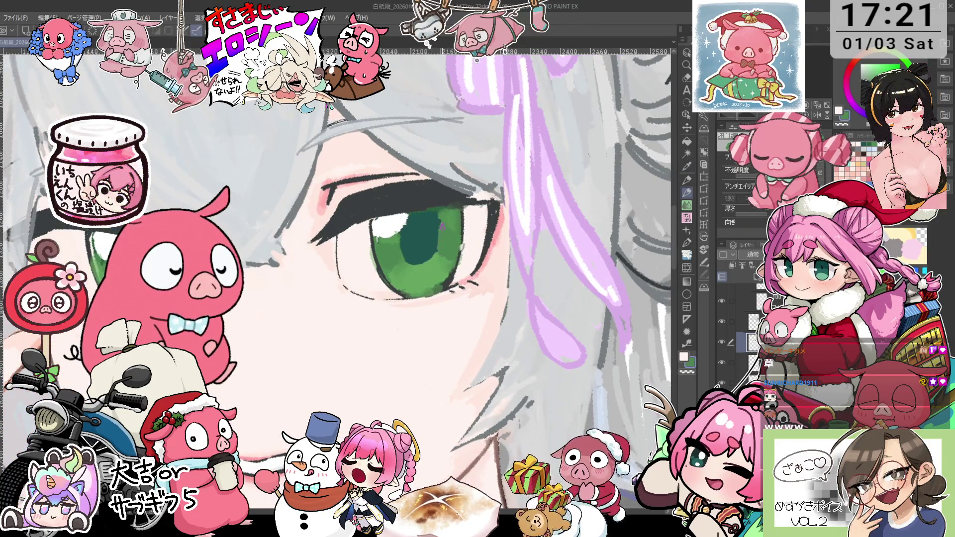
key(i)
key(p)
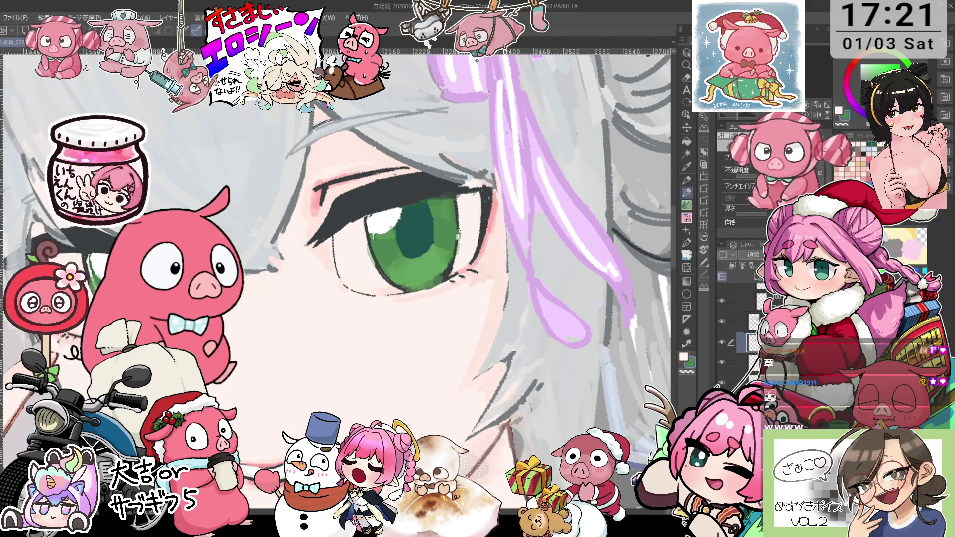
Make the layer above active and return to the pencil.
key(o)
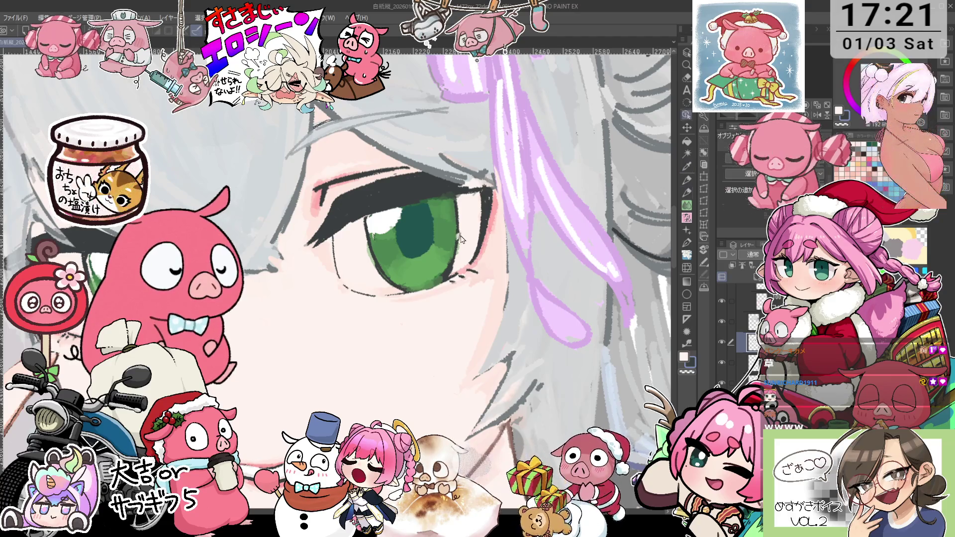
scroll(460, 239, up, 2)
click(459, 242)
key(p)
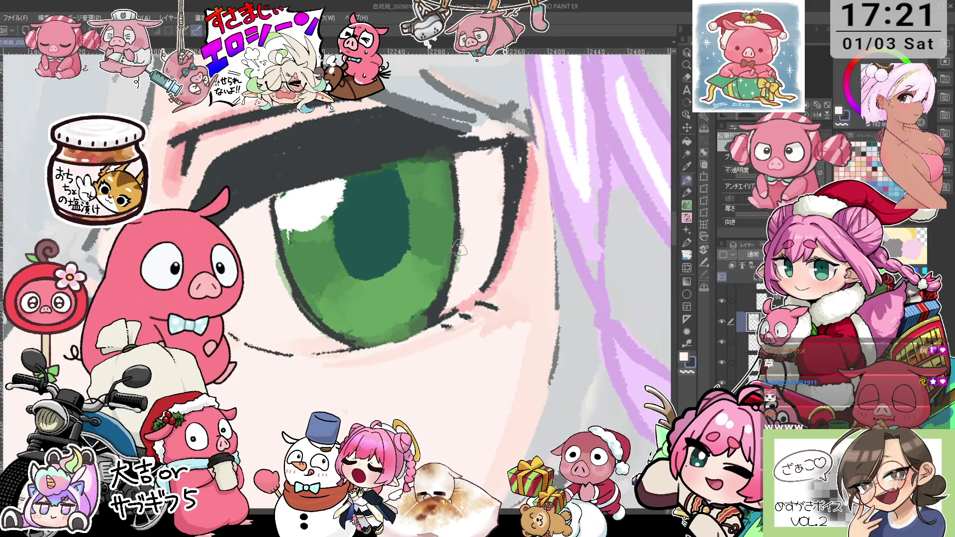
scroll(462, 239, down, 5)
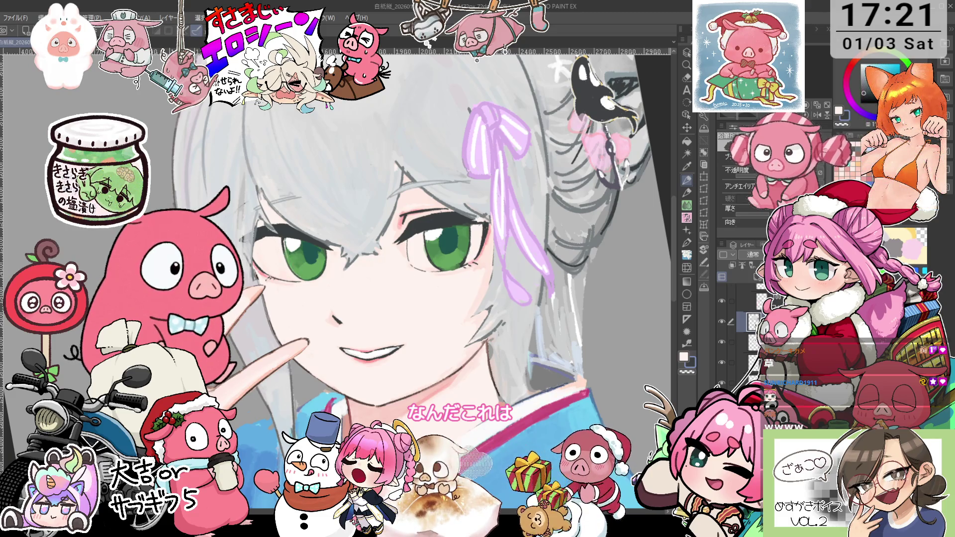
mouse_move(570, 228)
mouse_down()
mouse_move(541, 216)
mouse_move(511, 234)
mouse_up()
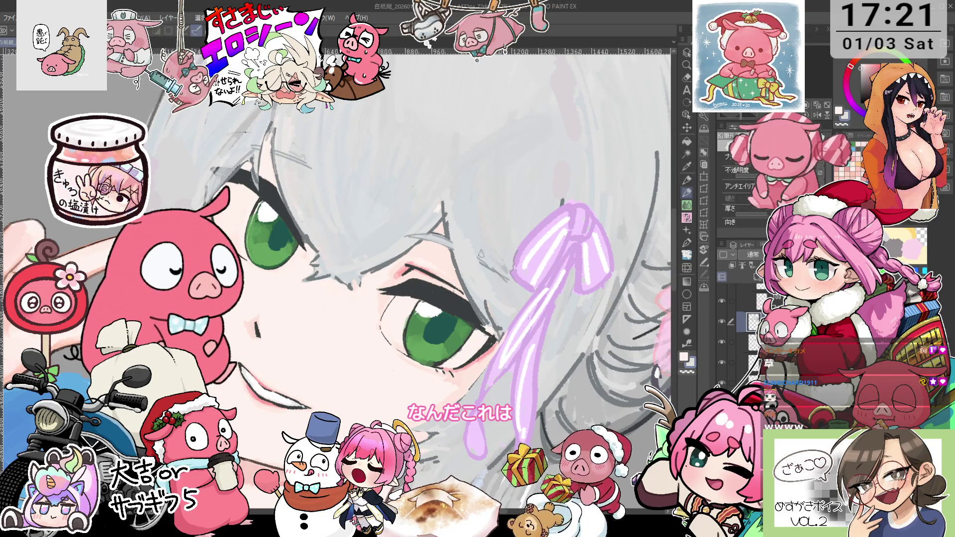
mouse_move(500, 268)
mouse_down()
mouse_move(401, 193)
mouse_move(340, 311)
mouse_up()
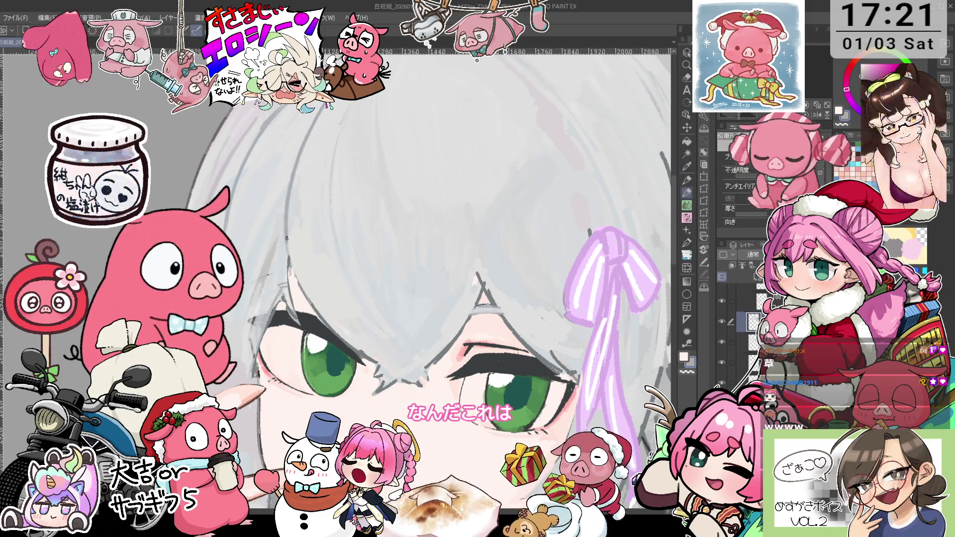
key(minus)
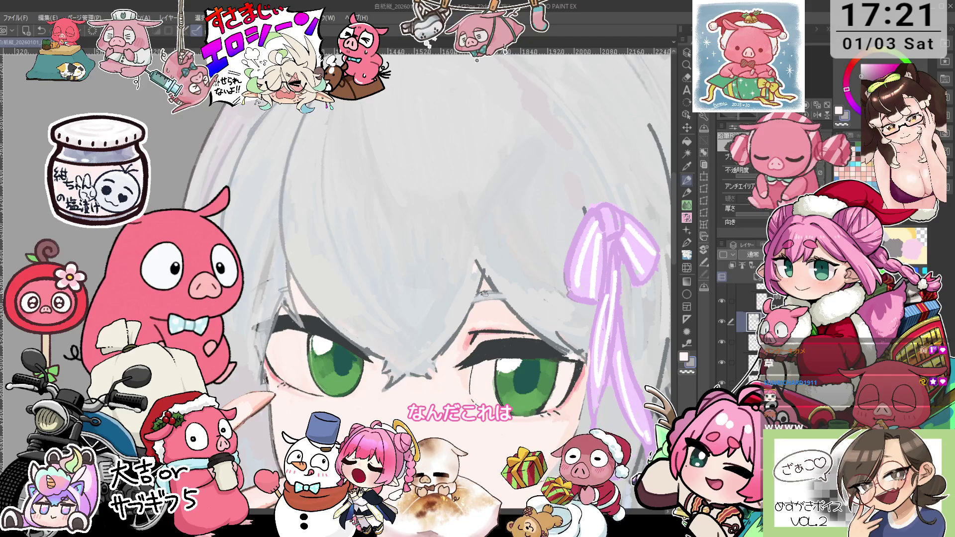
key(minus)
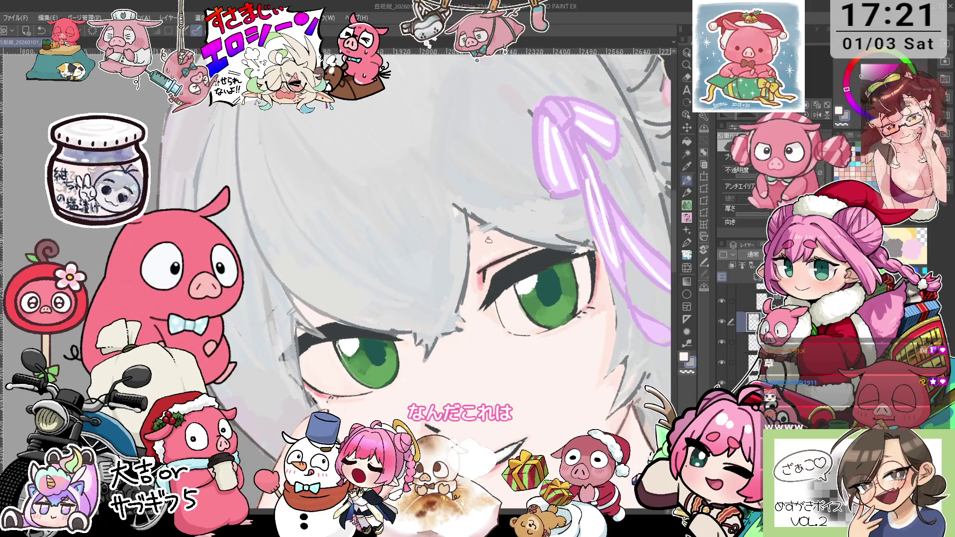
key(asciicircum)
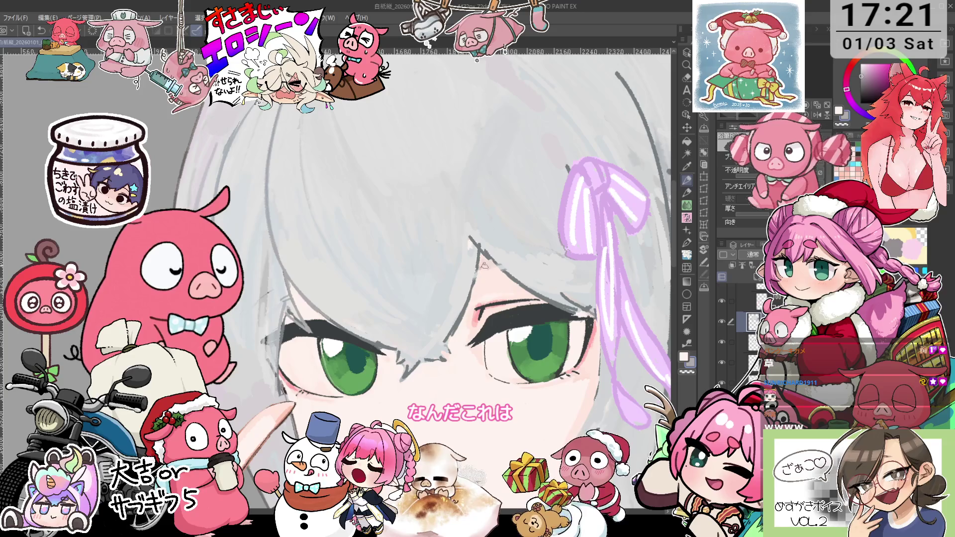
scroll(484, 265, down, 5)
scroll(512, 297, up, 5)
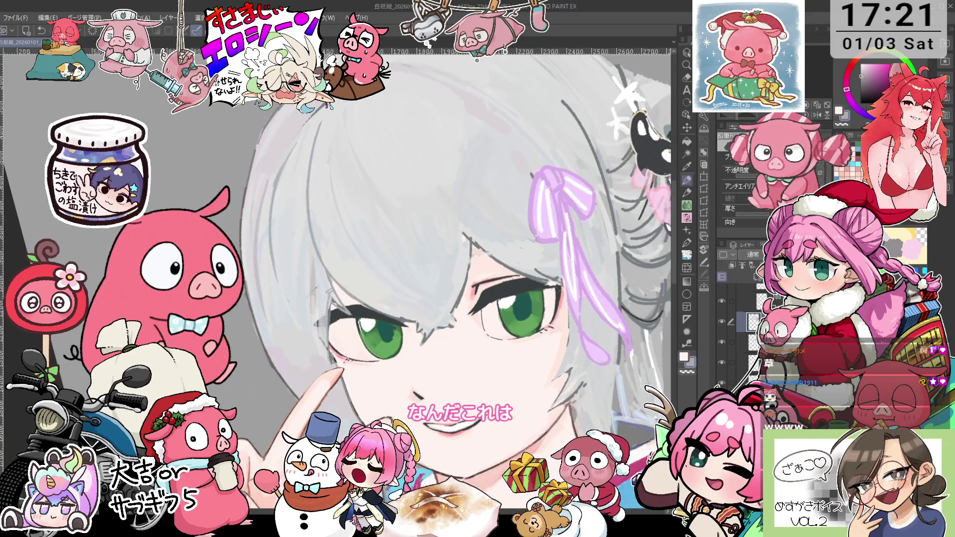
key(minus)
key(alt)
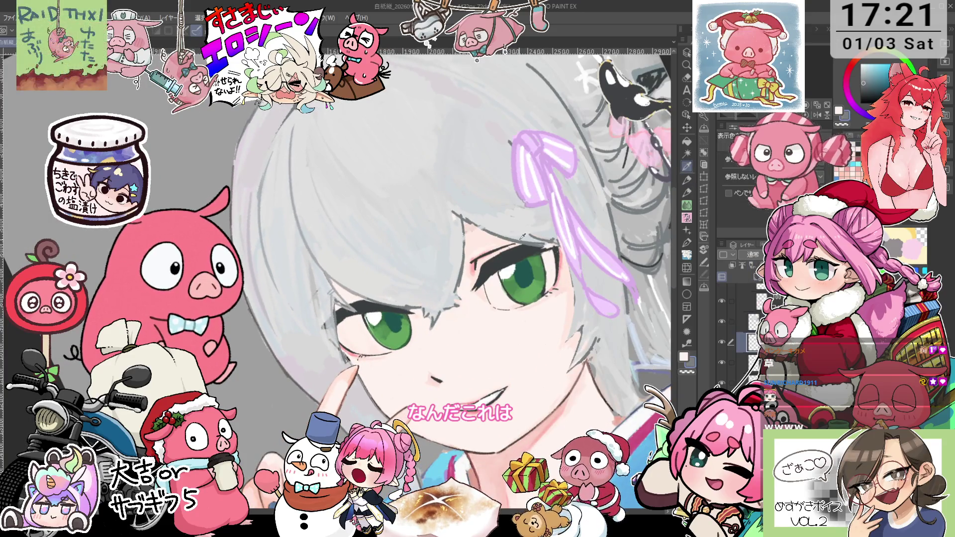
key(minus)
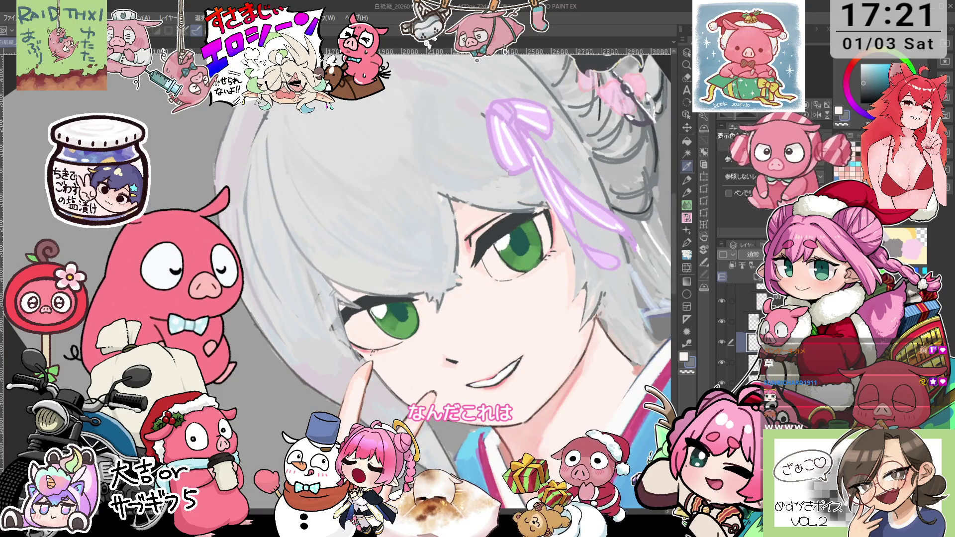
key(p)
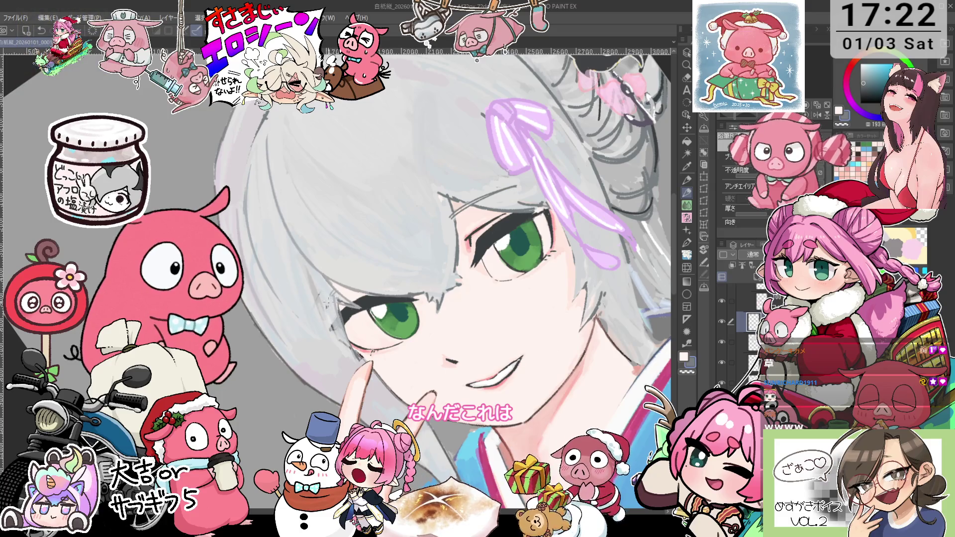
key(^)
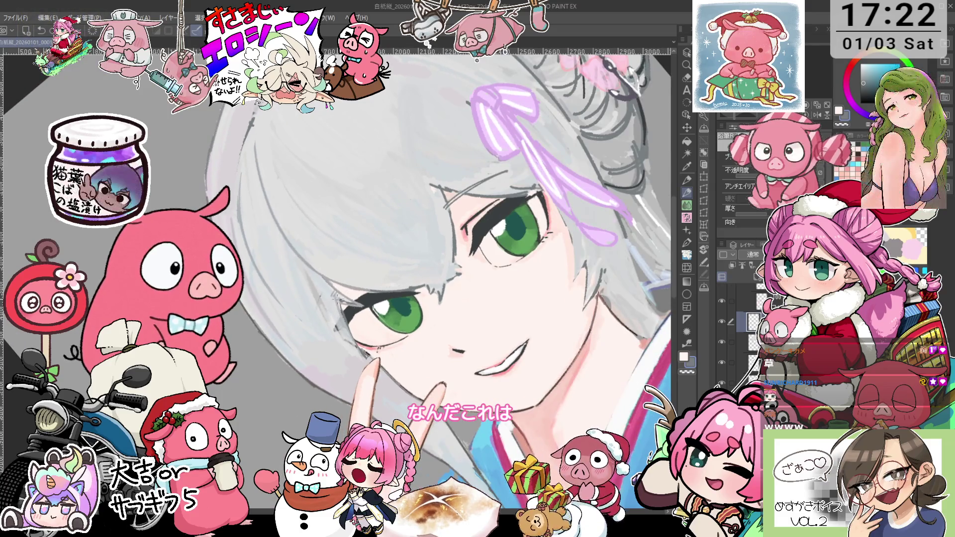
drag(368, 267, 559, 351)
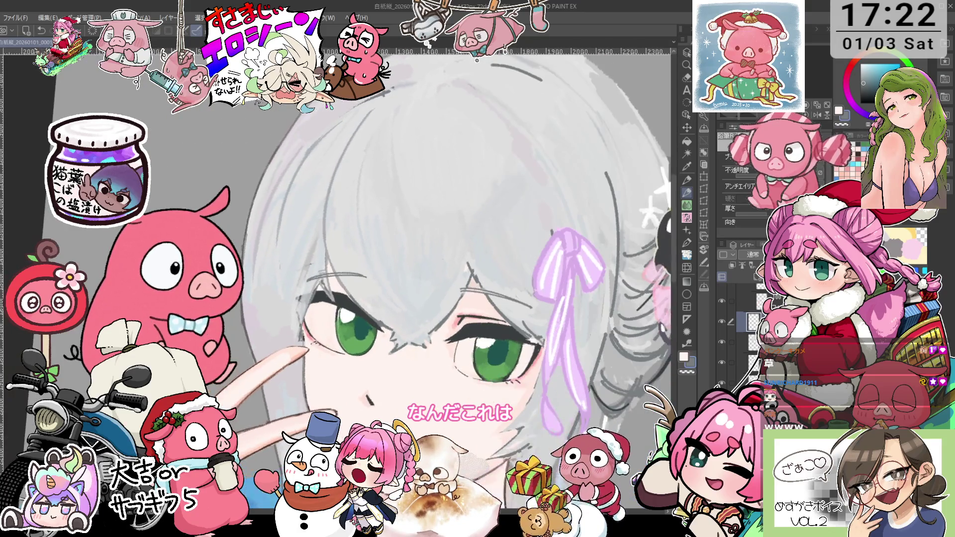
Rotate the canvas view back and forth to level the face for touch-ups.
key(^)
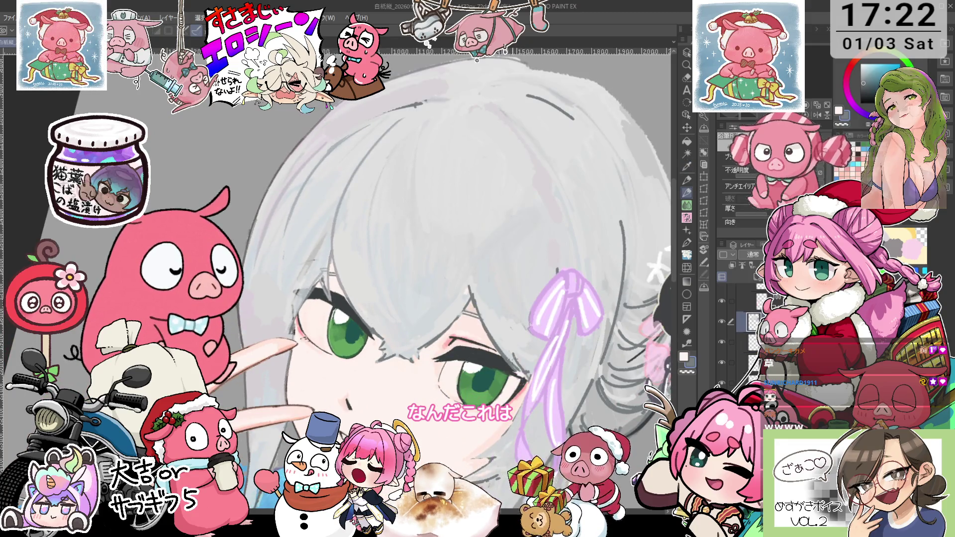
key(-)
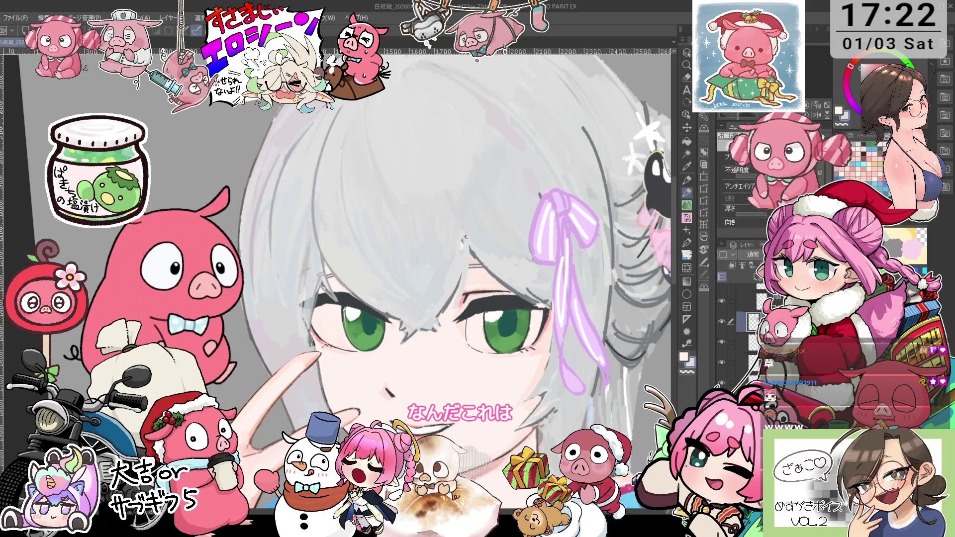
key(asciicircum)
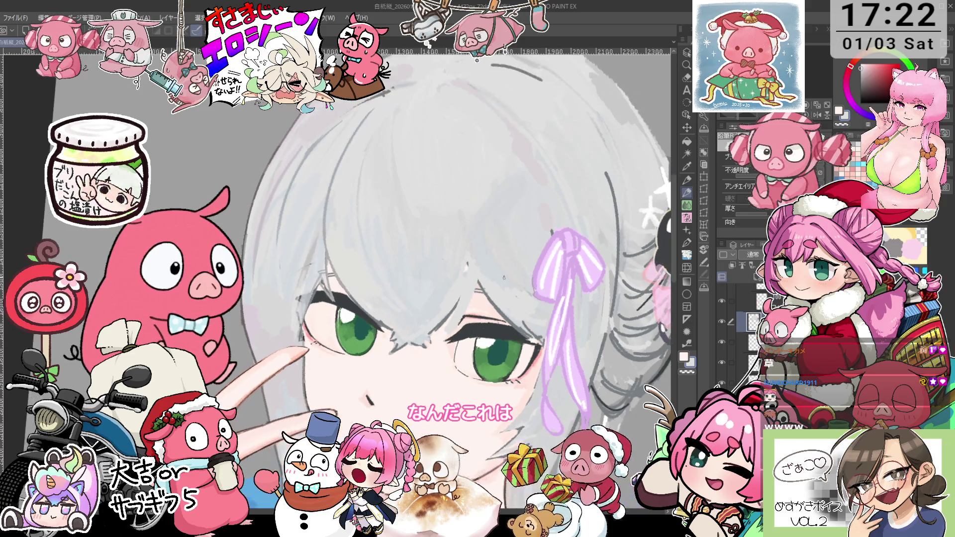
key(minus)
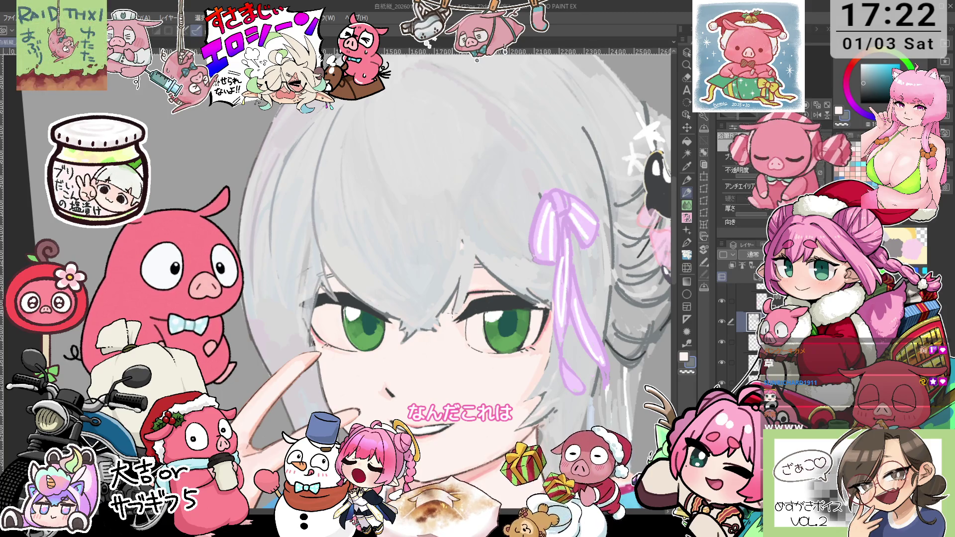
key(asciicircum)
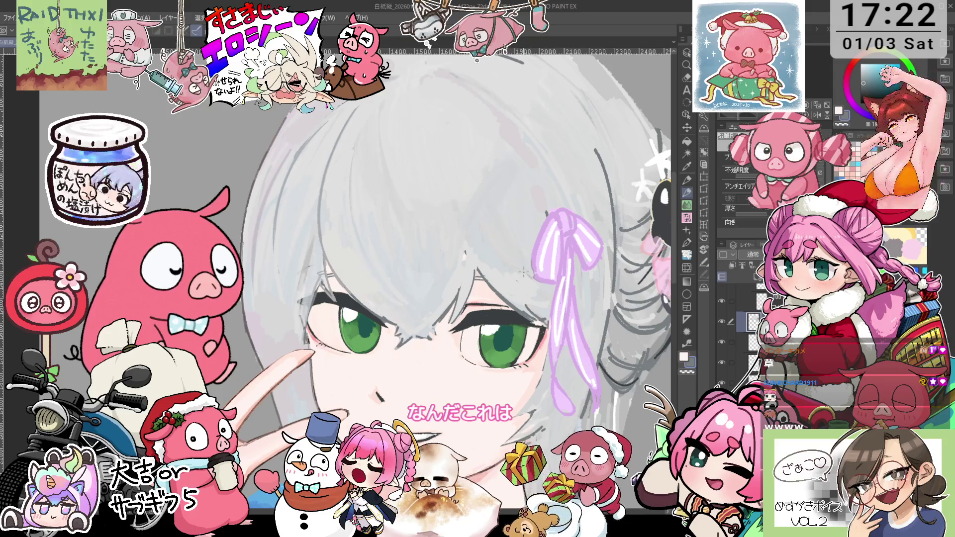
key(asciicircum)
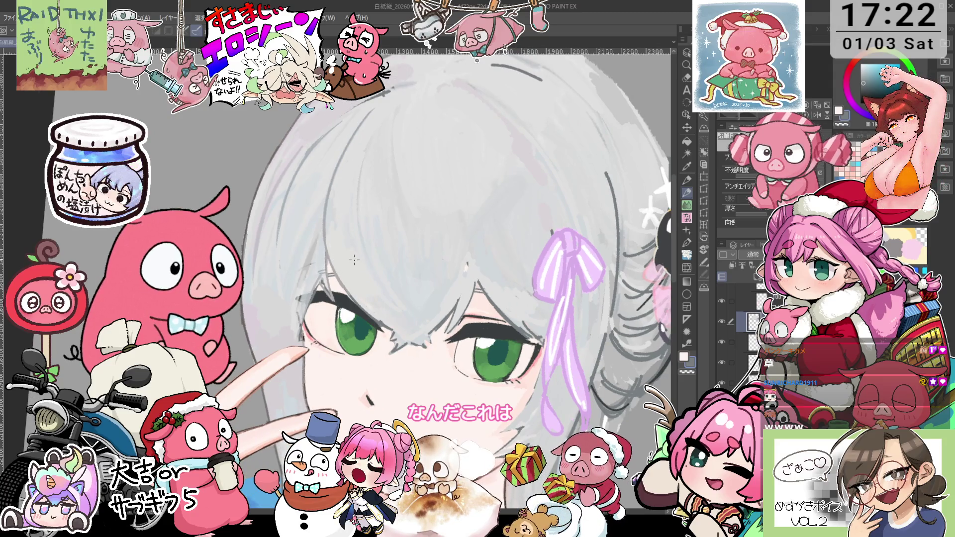
key(minus)
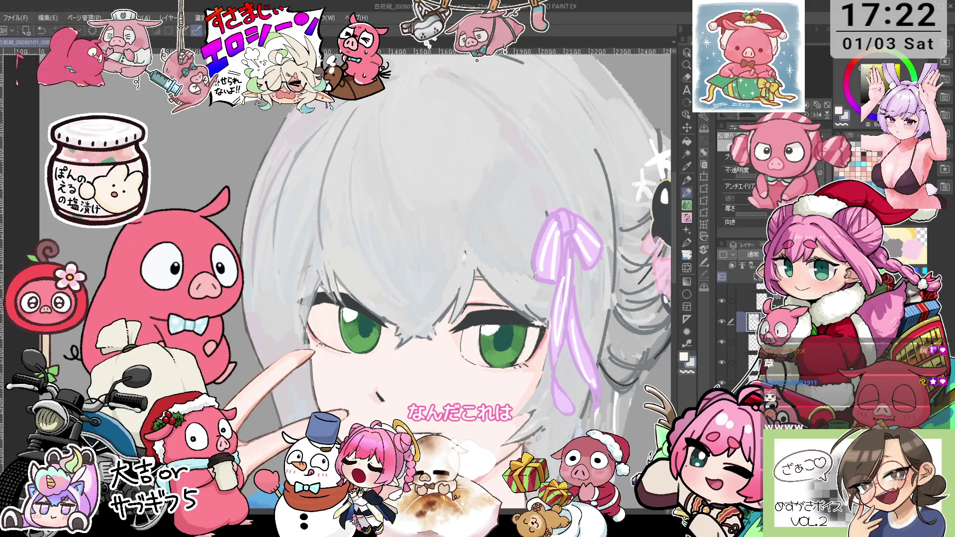
key(minus)
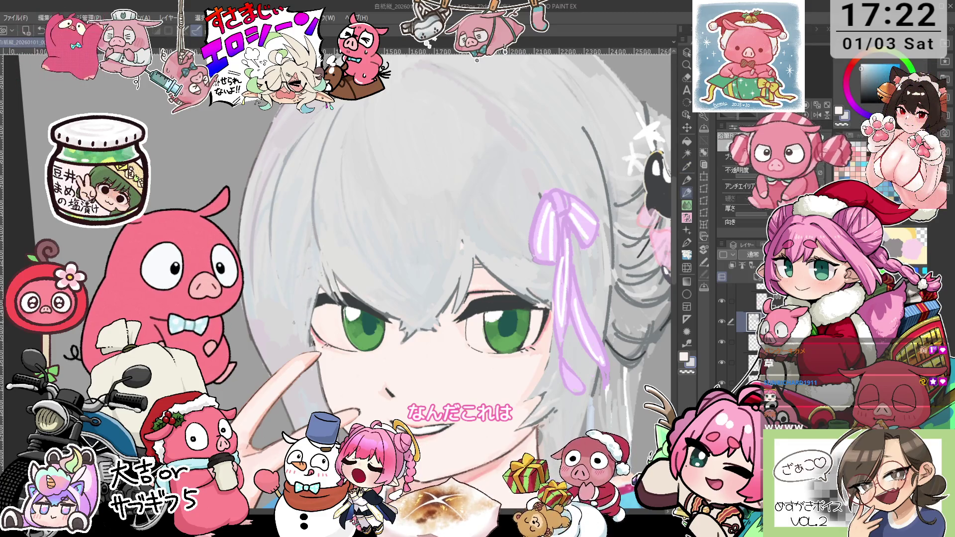
scroll(466, 238, down, 3)
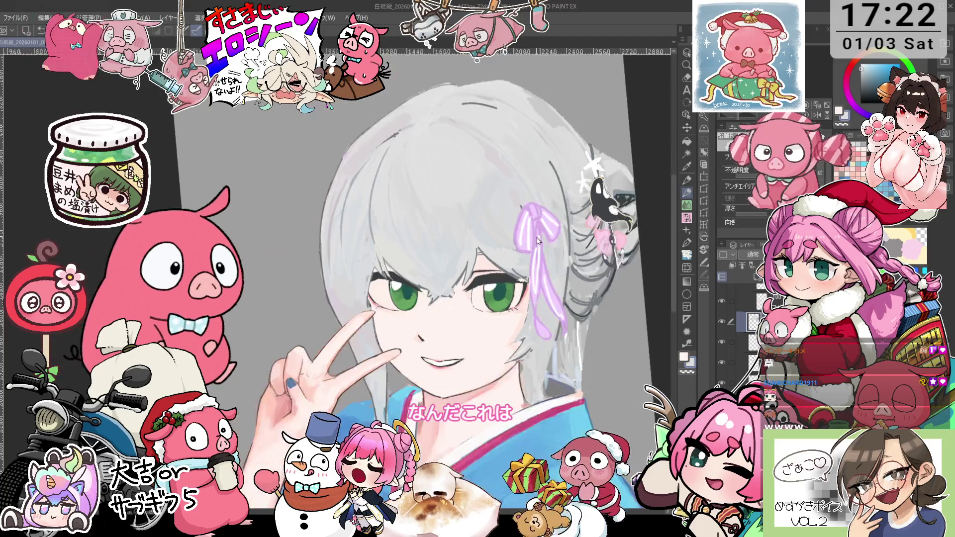
scroll(469, 267, up, 3)
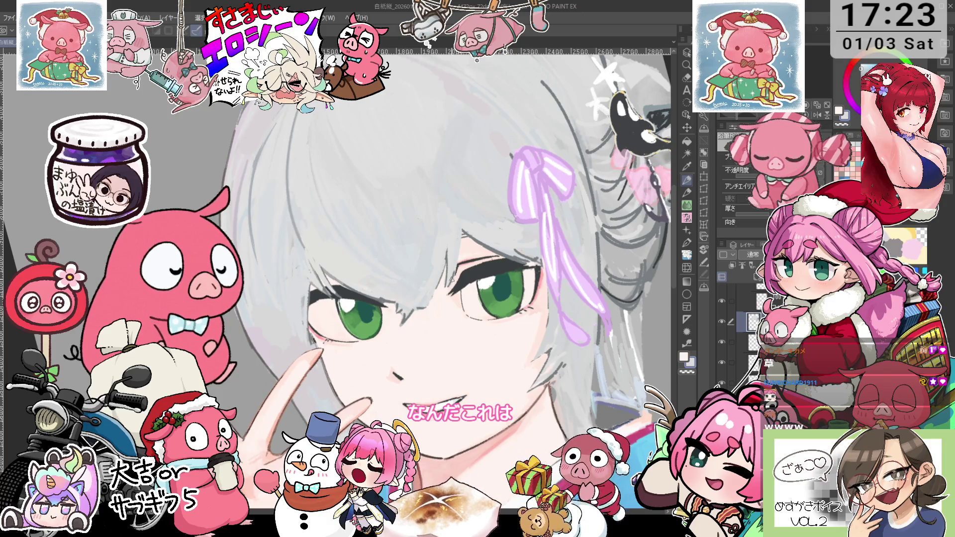
scroll(451, 280, up, 3)
Sample a colour from the painting and zoom in on the eyes and hair.
key(alt)
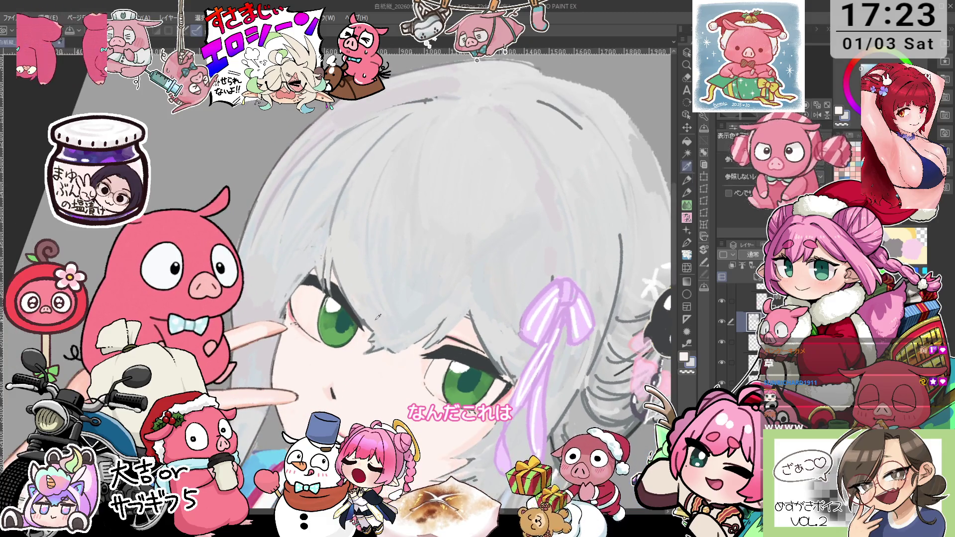
alt+click(384, 323)
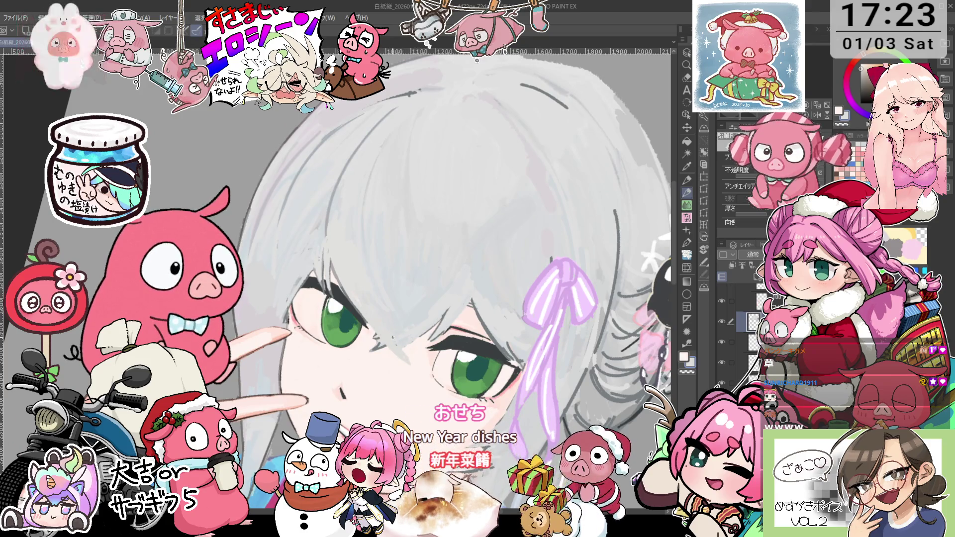
key(p)
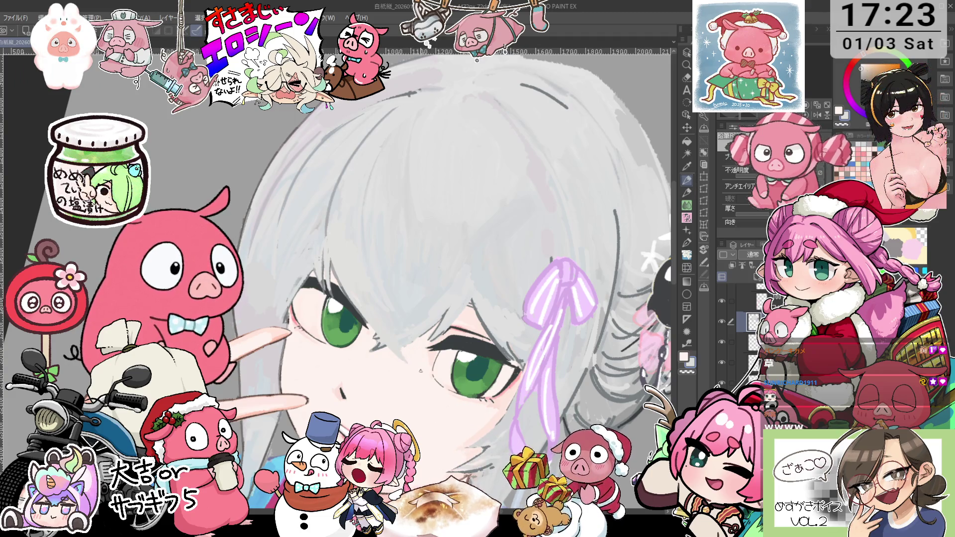
drag(420, 371, 436, 272)
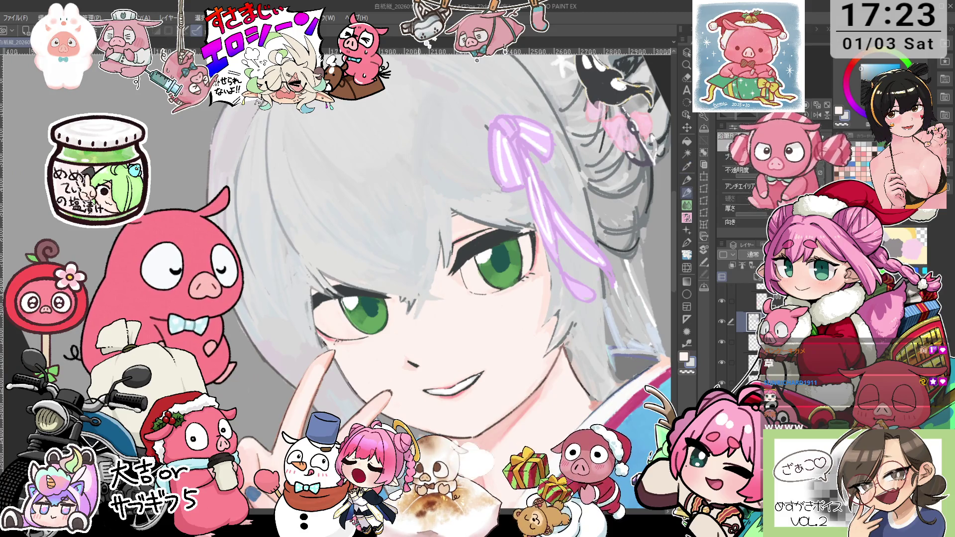
drag(436, 273, 448, 298)
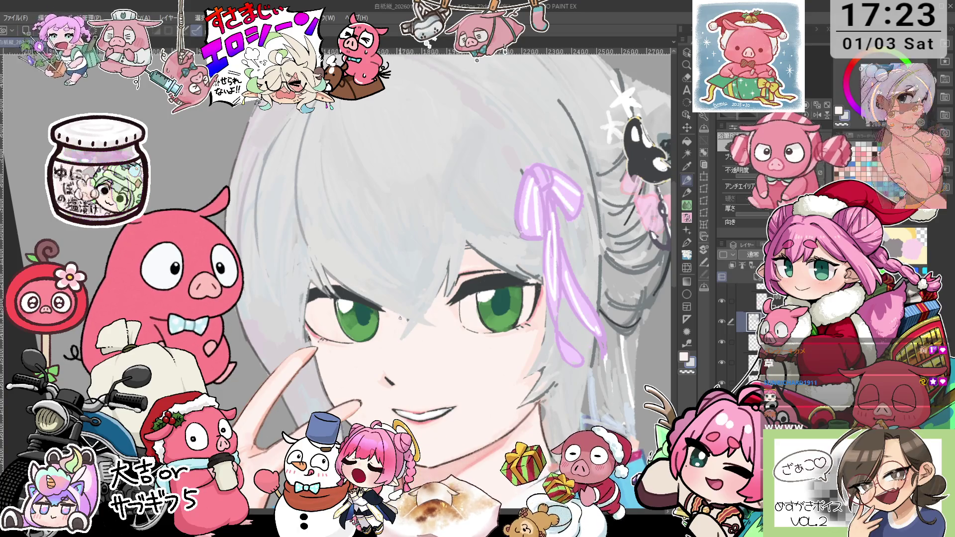
drag(403, 320, 403, 354)
scroll(403, 354, up, 2)
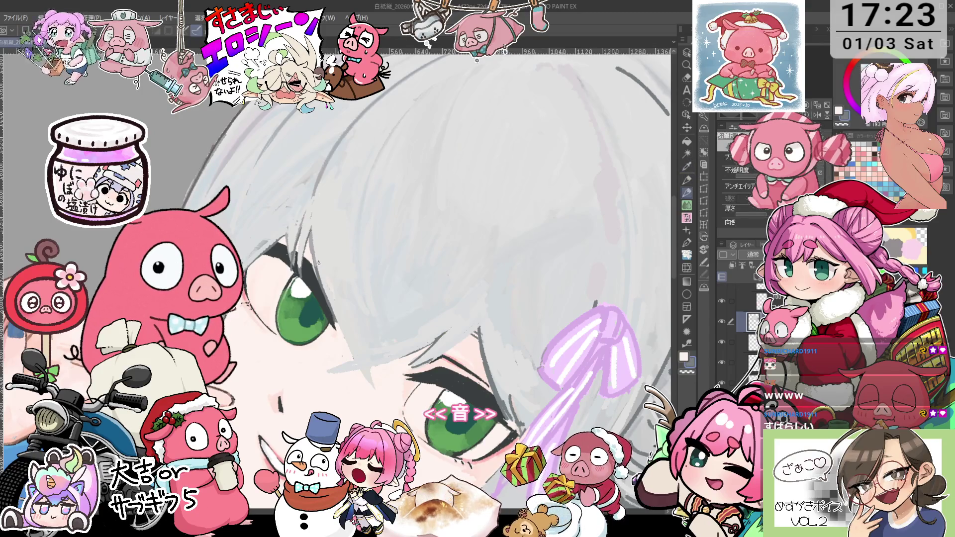
mouse_move(403, 354)
mouse_down()
mouse_move(402, 308)
mouse_move(432, 289)
mouse_up()
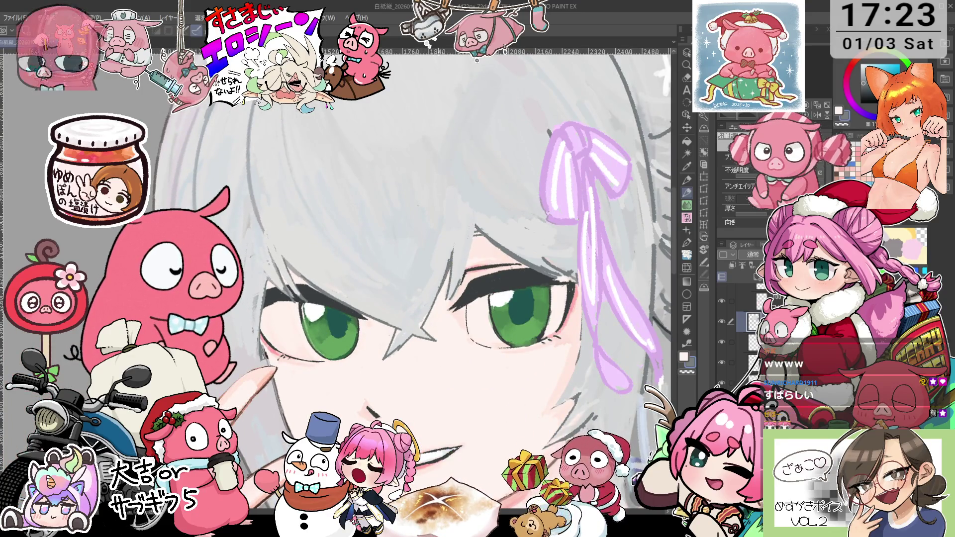
scroll(468, 255, down, 3)
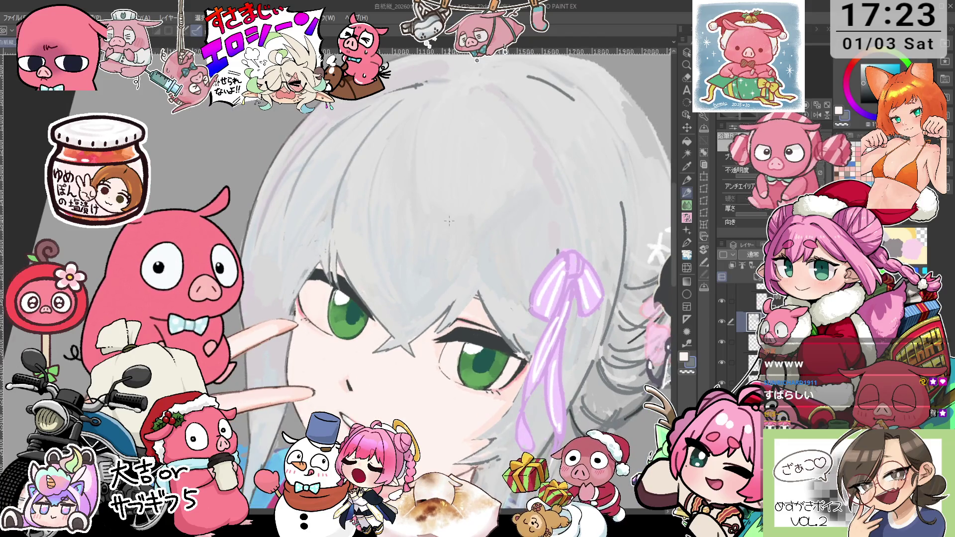
drag(449, 220, 343, 236)
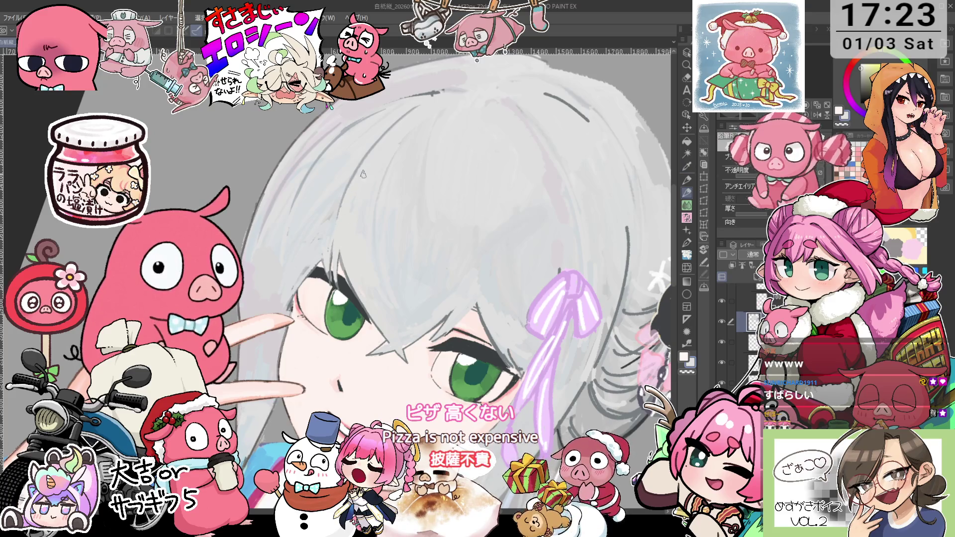
Sample another colour from the painting and refine the face with the pen.
key(i)
key(p)
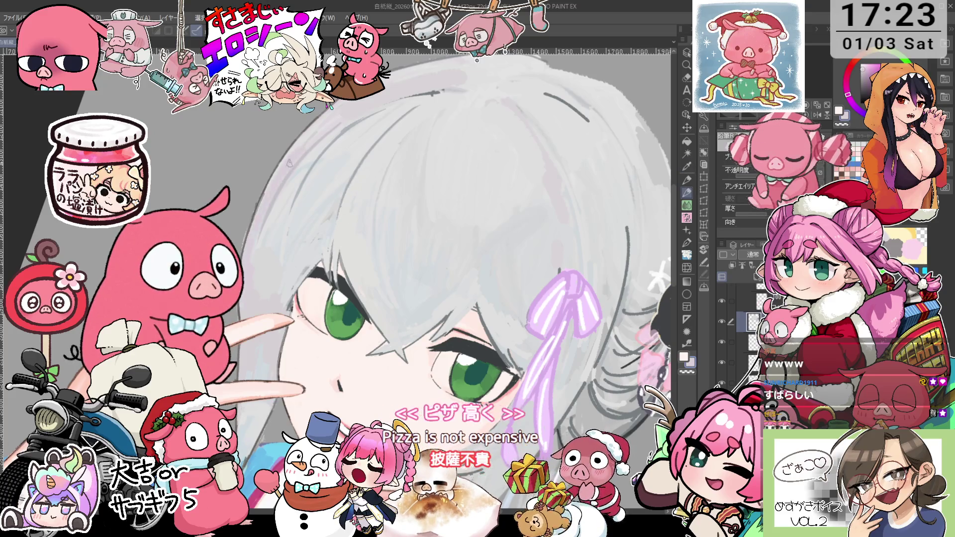
drag(258, 254, 316, 215)
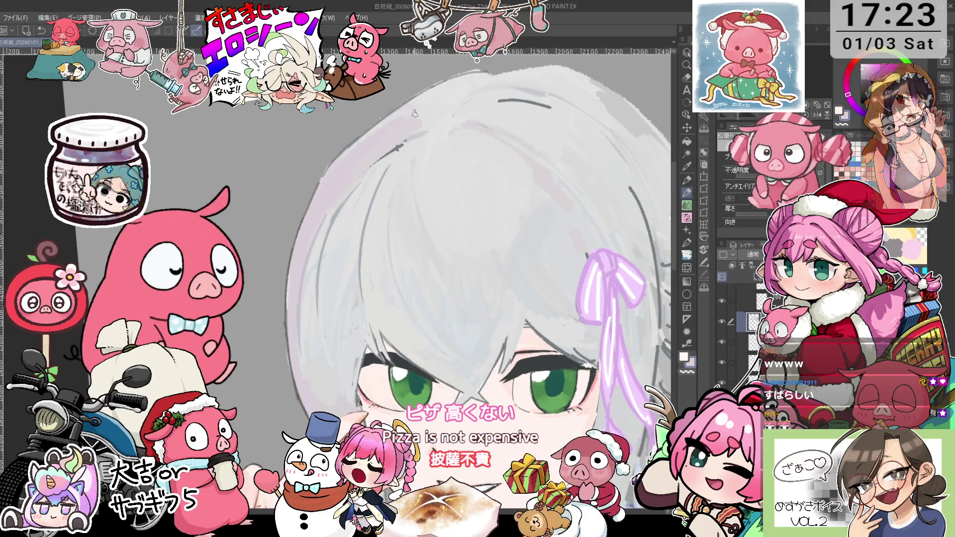
key(p)
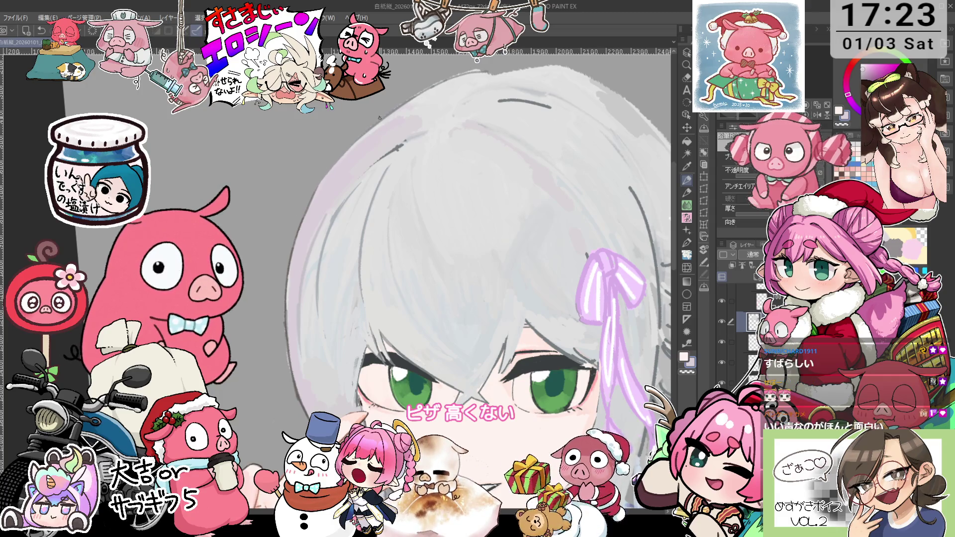
drag(379, 117, 346, 132)
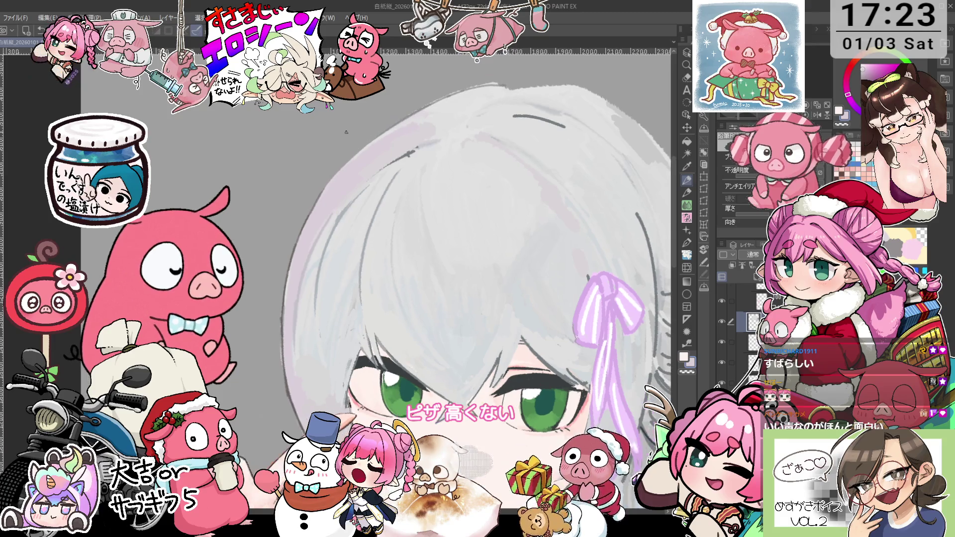
scroll(444, 301, down, 5)
scroll(412, 181, up, 5)
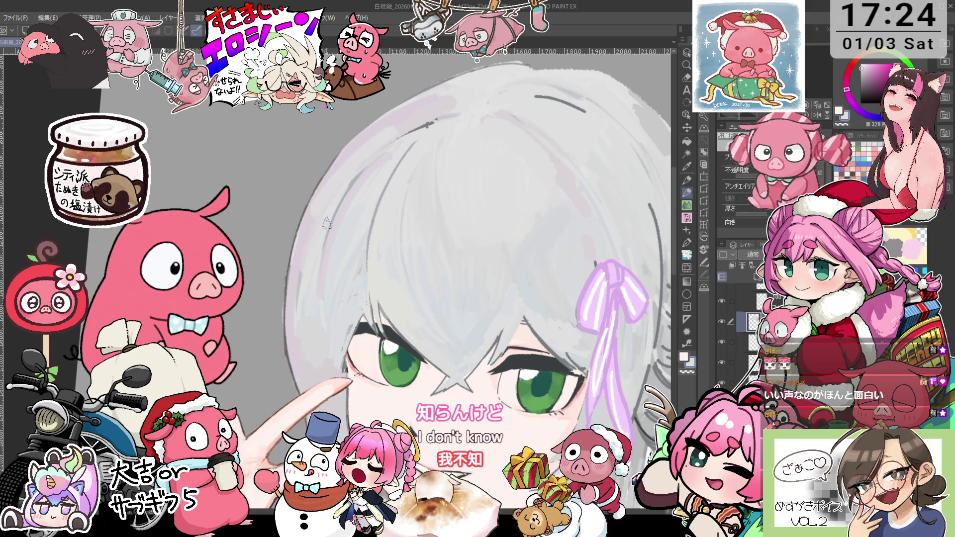
scroll(302, 350, down, 3)
scroll(303, 343, up, 3)
key(i)
key(p)
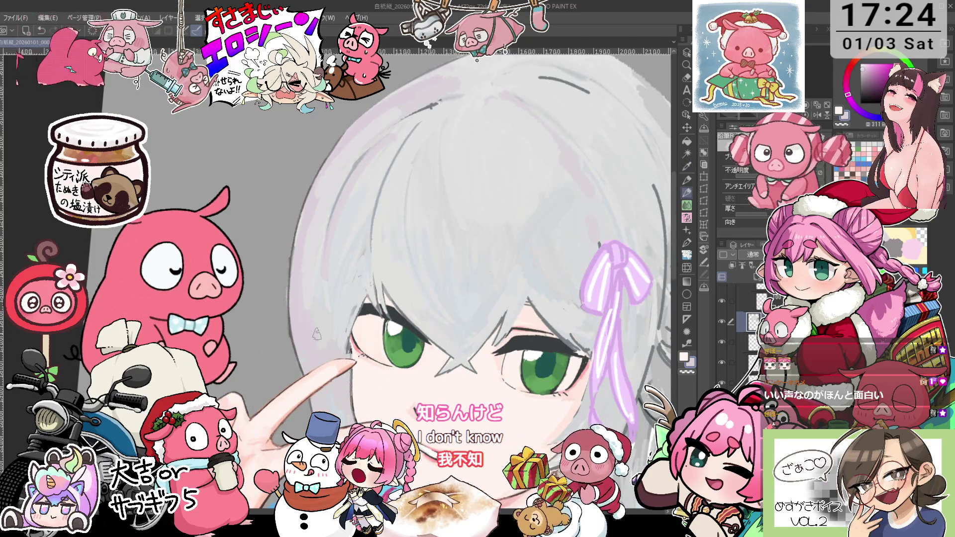
scroll(317, 334, down, 3)
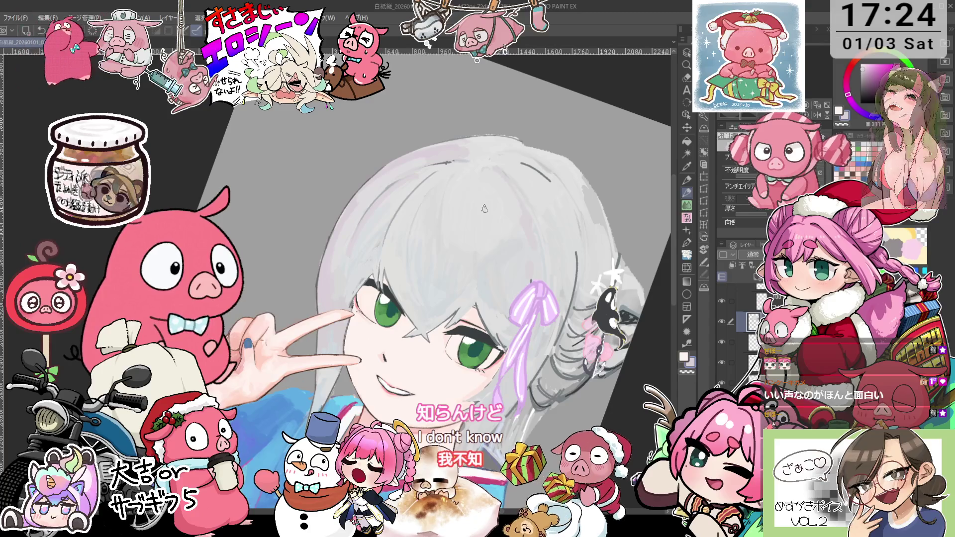
scroll(502, 223, up, 2)
scroll(503, 199, up, 3)
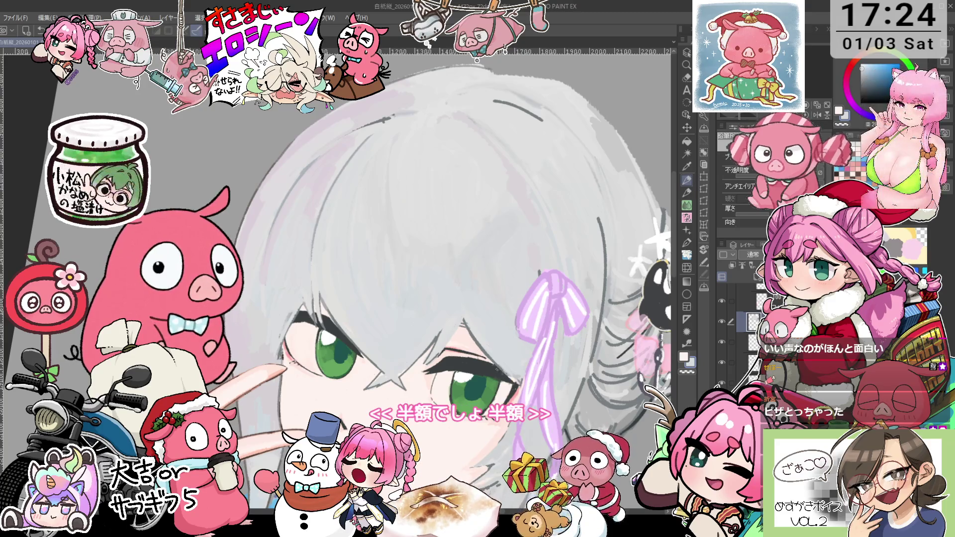
key(i)
key(minus)
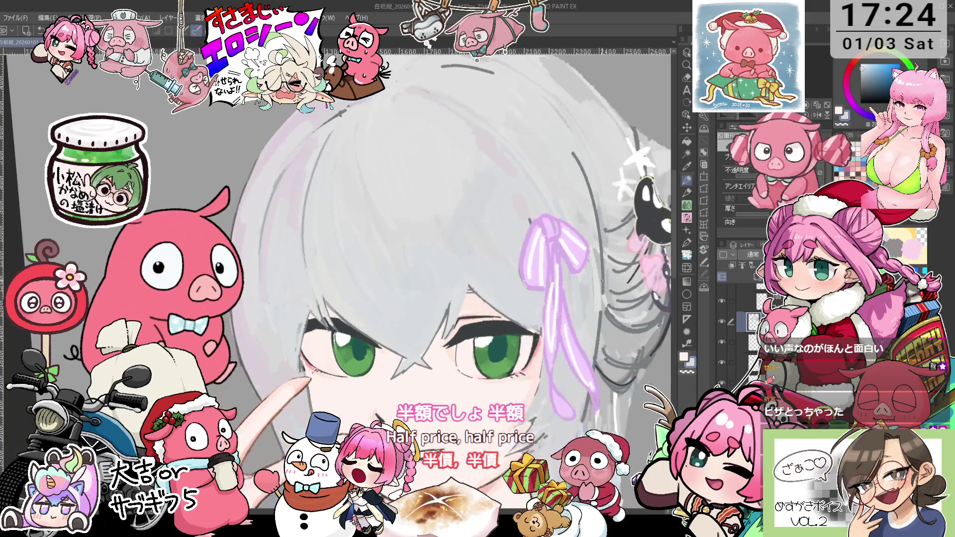
key(p)
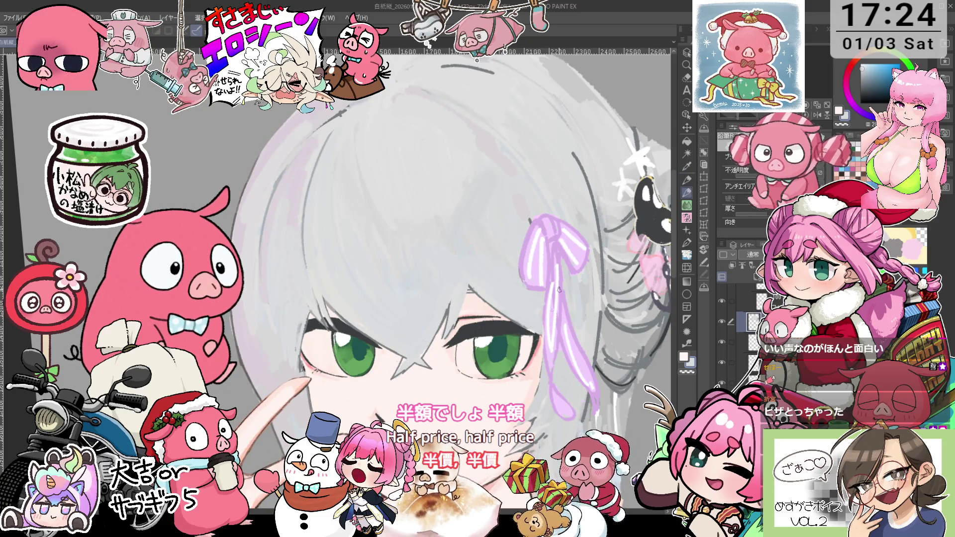
drag(559, 290, 557, 272)
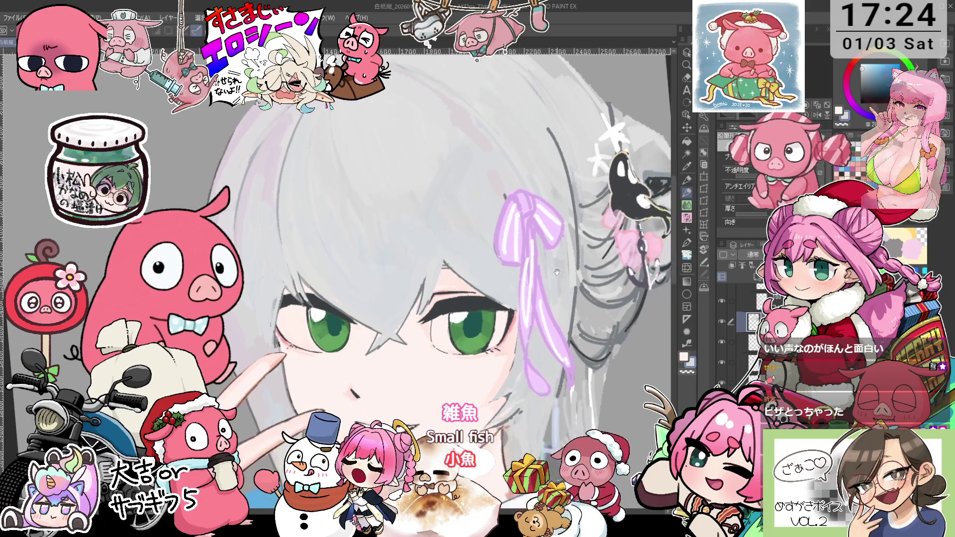
click(688, 152)
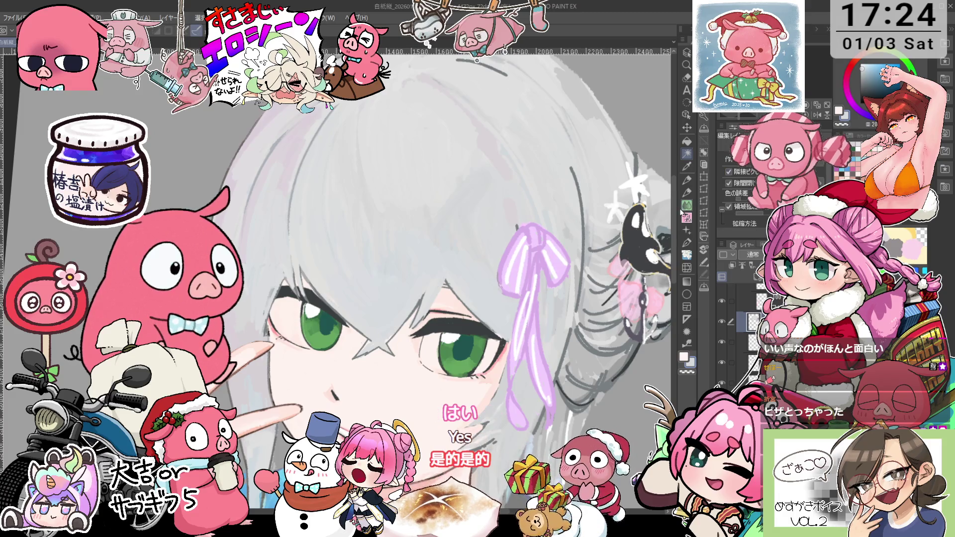
Select the lilac ribbon and test eraser strokes down its left loop and tail, undoing them.
click(533, 258)
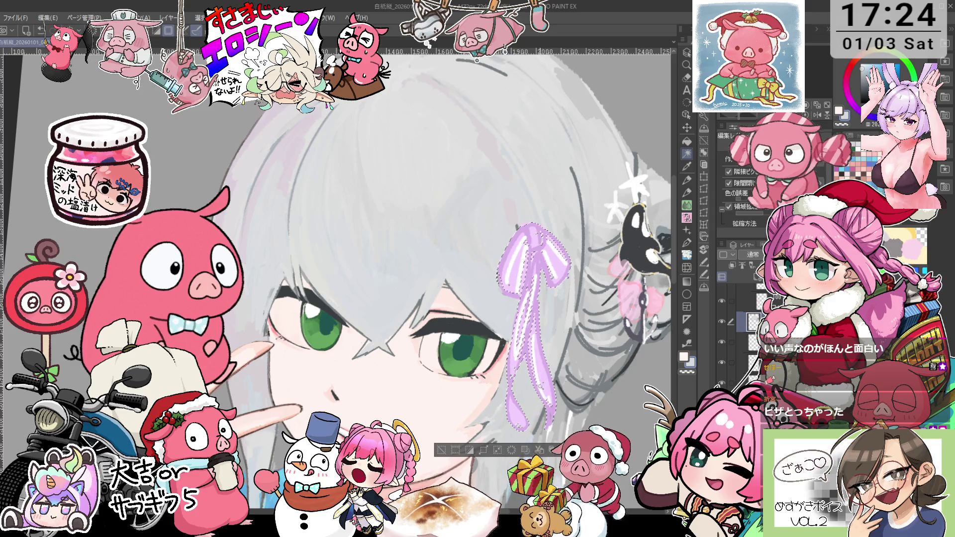
drag(551, 311, 476, 261)
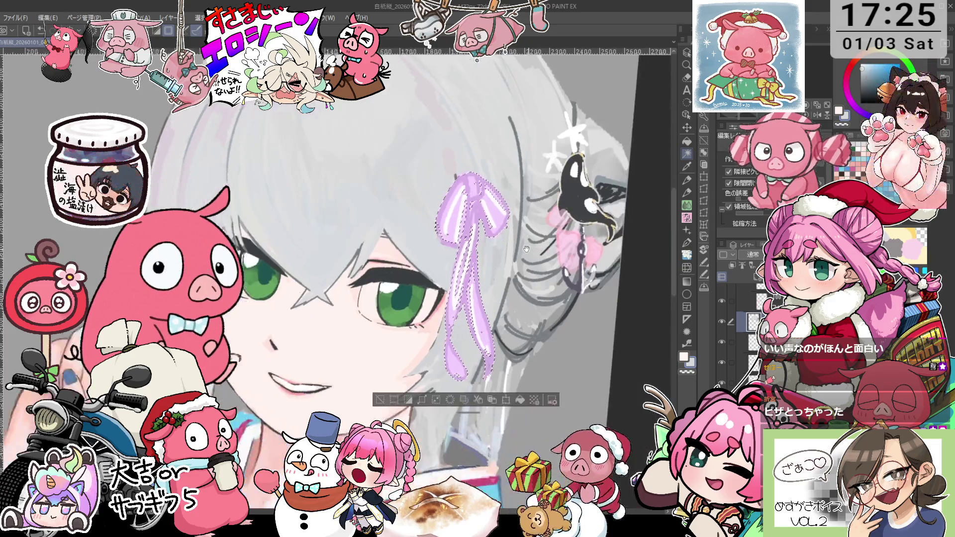
click(687, 78)
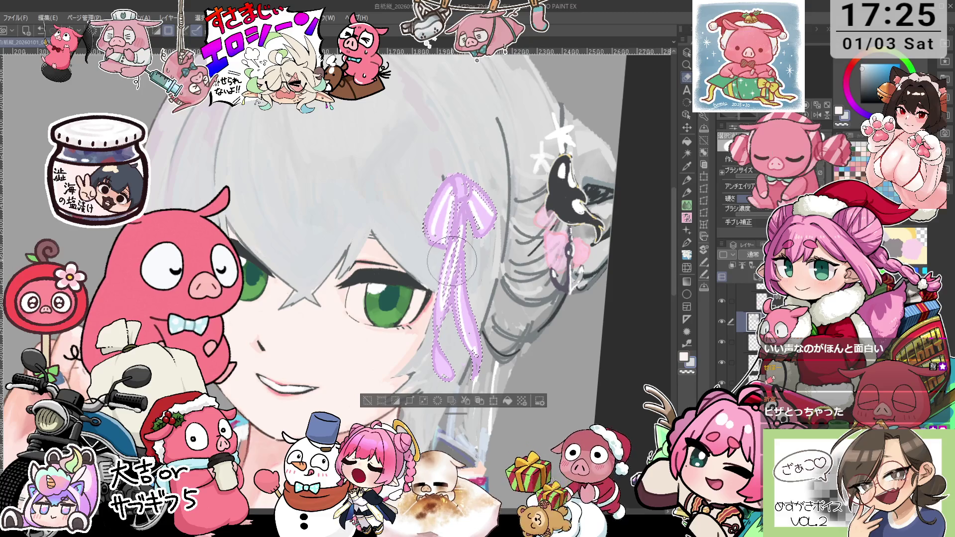
scroll(455, 234, up, 1)
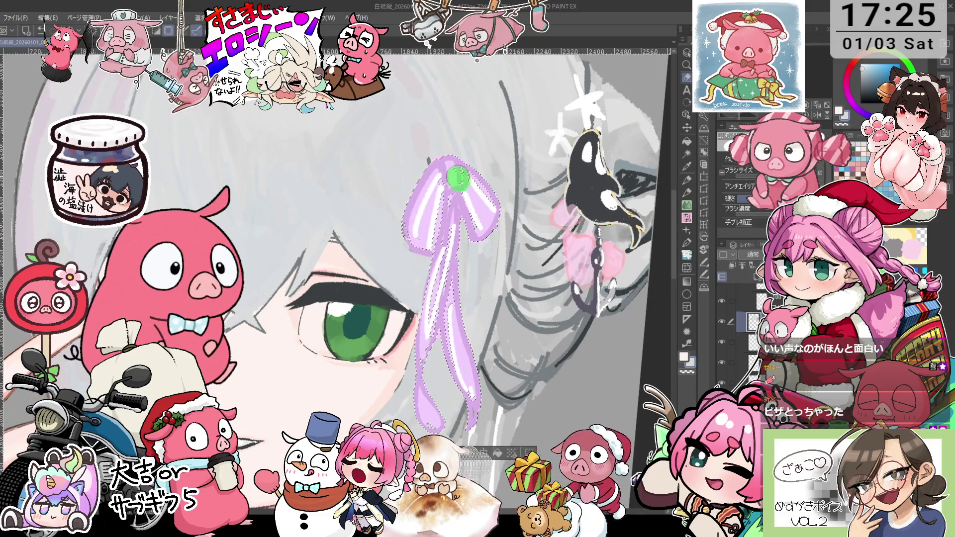
drag(458, 178, 423, 241)
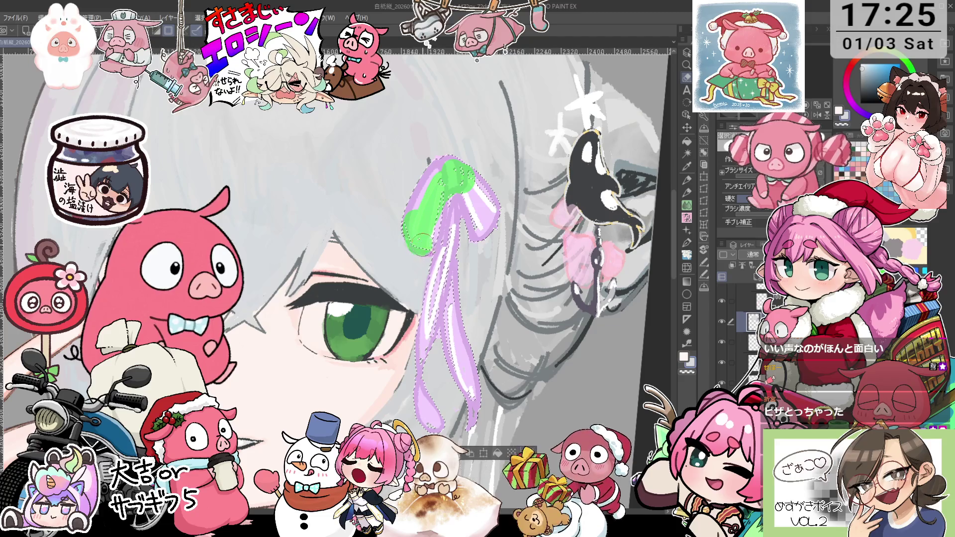
key(ctrl+z)
drag(428, 323, 437, 280)
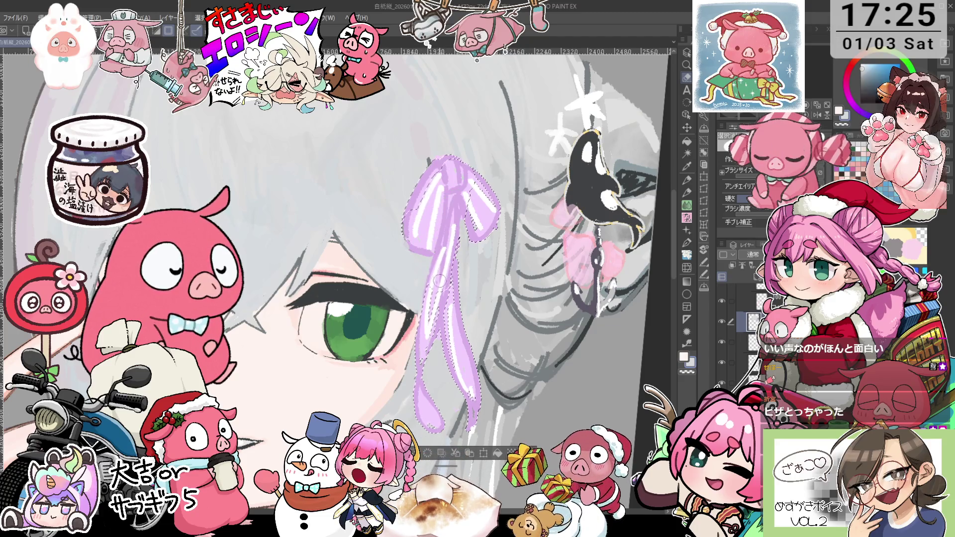
key(ctrl+z)
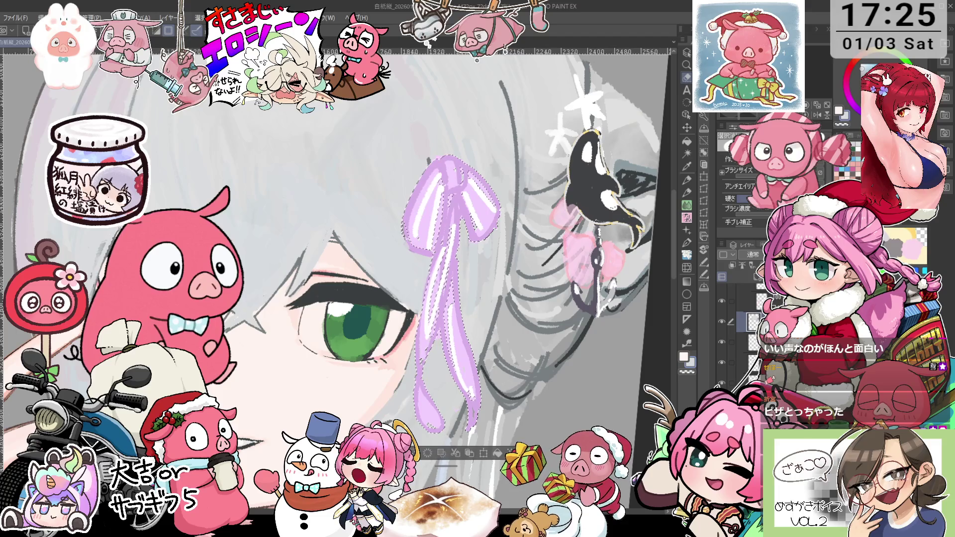
Try more eraser strokes on the ribbon's loop, knot and tail, undoing each.
click(413, 229)
mouse_move(412, 230)
mouse_down()
mouse_move(430, 199)
mouse_move(471, 195)
mouse_up()
key(ctrl+z)
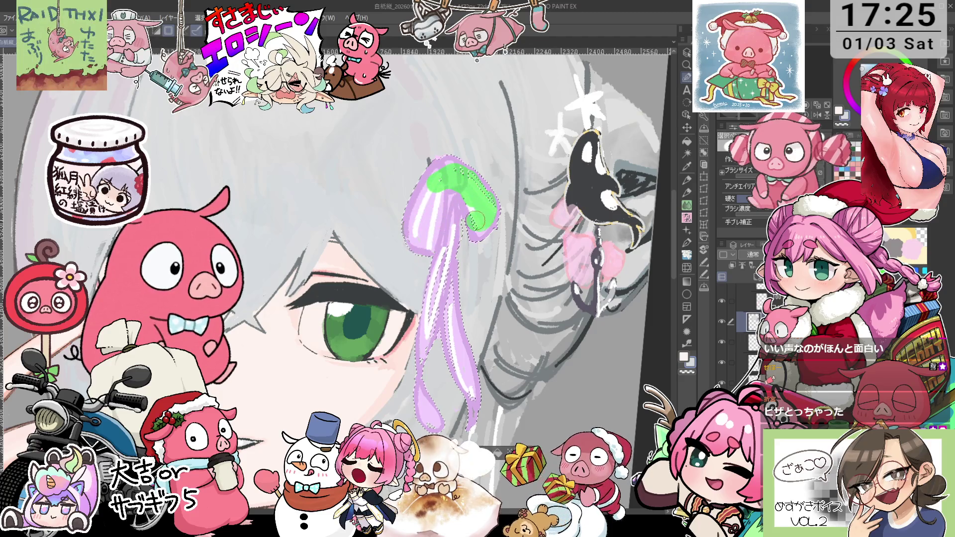
key(ctrl+z)
drag(443, 273, 426, 339)
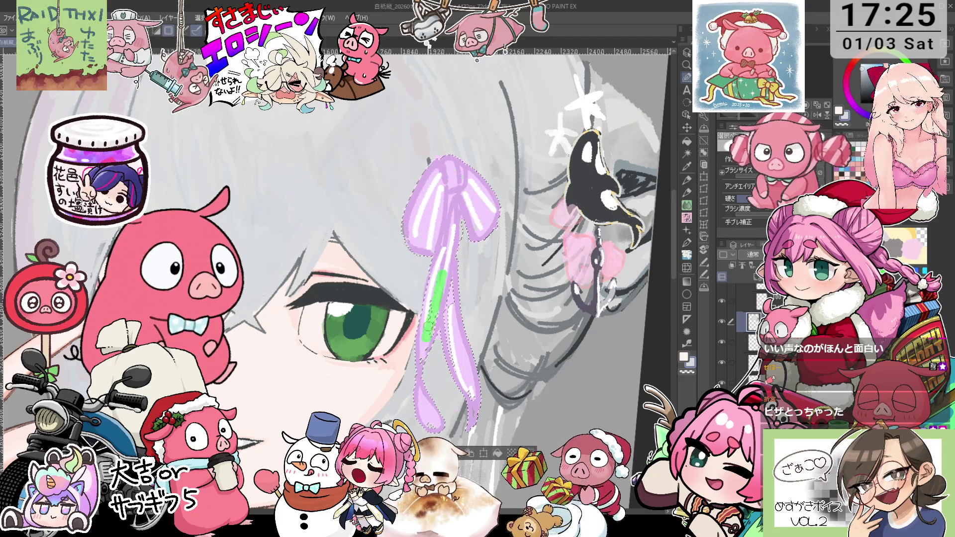
key(ctrl+z)
key(ctrl+z)
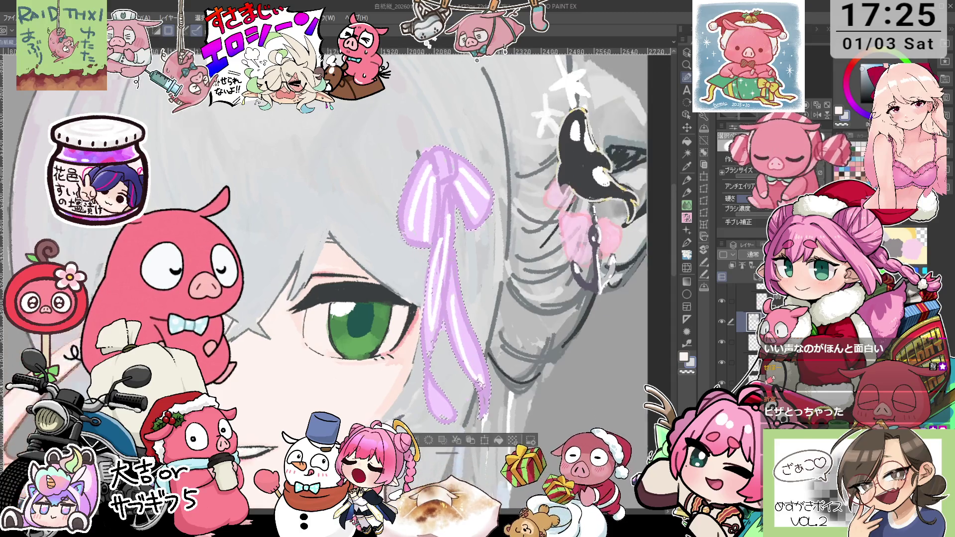
Clear the selection and fill the ribbon area with flat grey hair colour.
drag(451, 298, 486, 361)
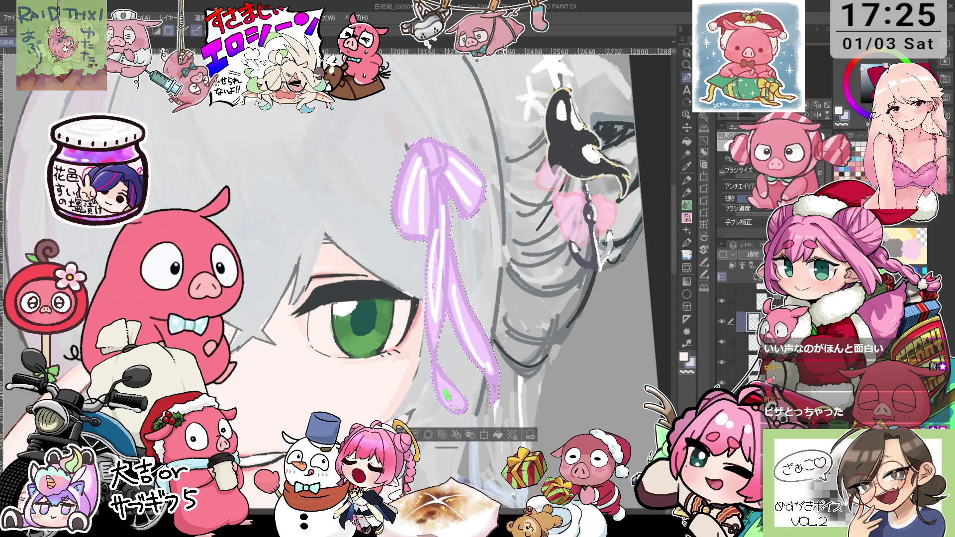
drag(451, 404, 461, 397)
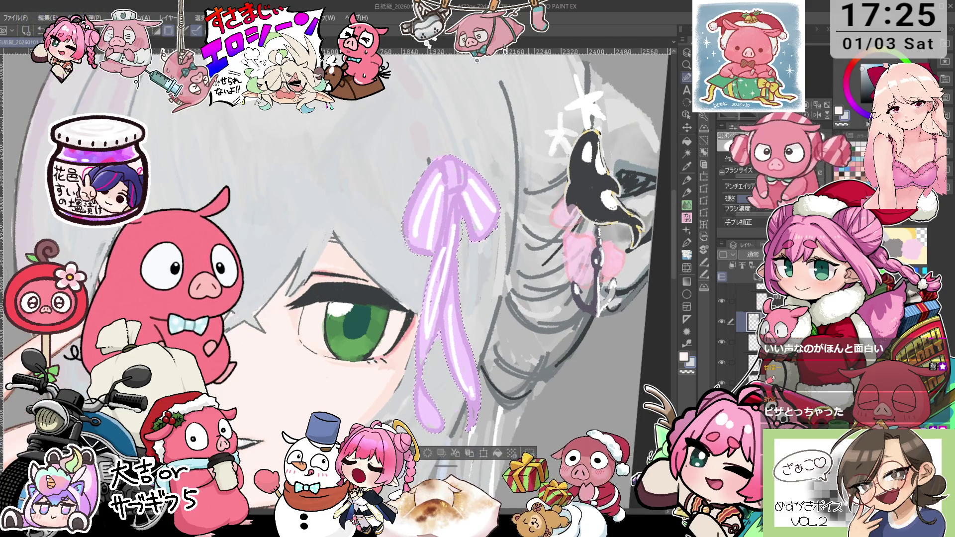
key(alt+BackSpace)
key(ctrl+z)
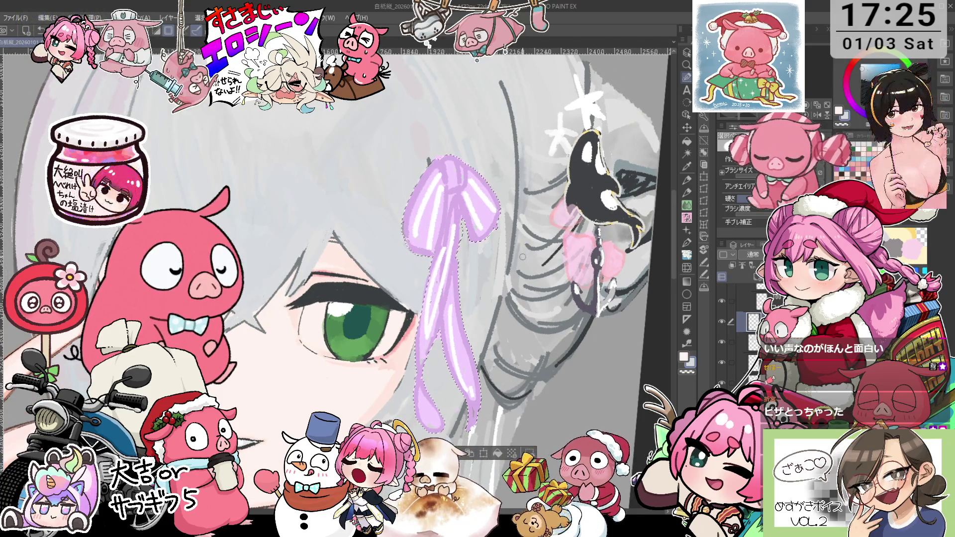
click(377, 409)
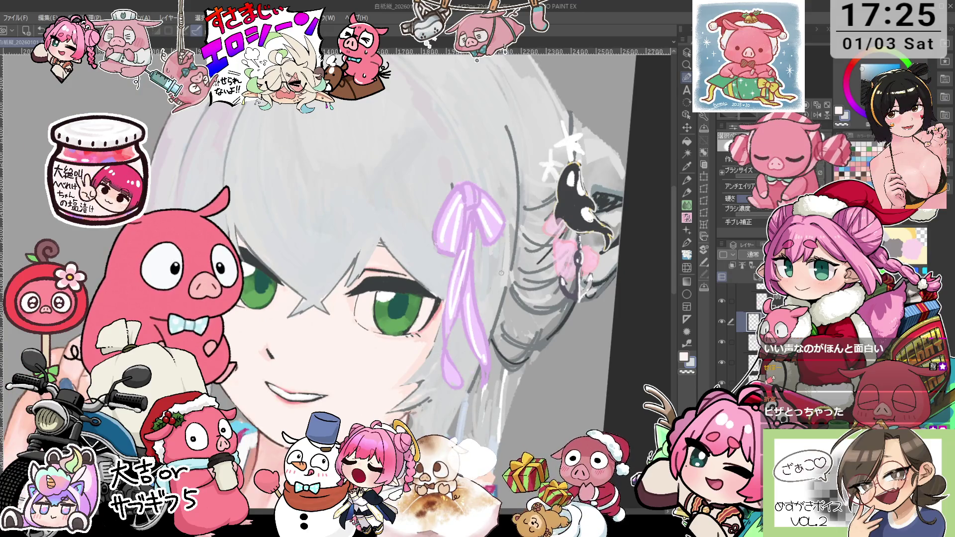
key(alt+BackSpace)
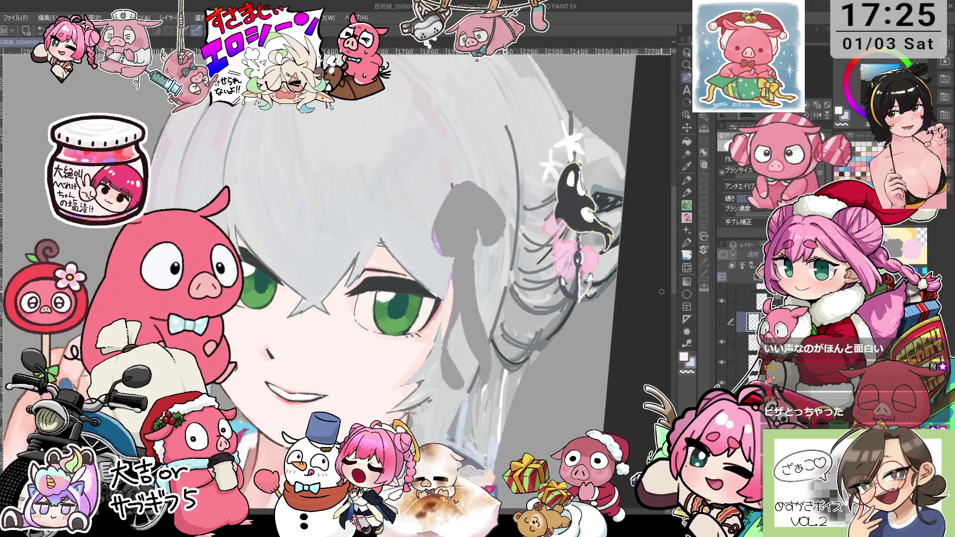
Sketch light pencil strands over the grey patch, undo the unwanted ones, and zoom out to the whole portrait.
key(p)
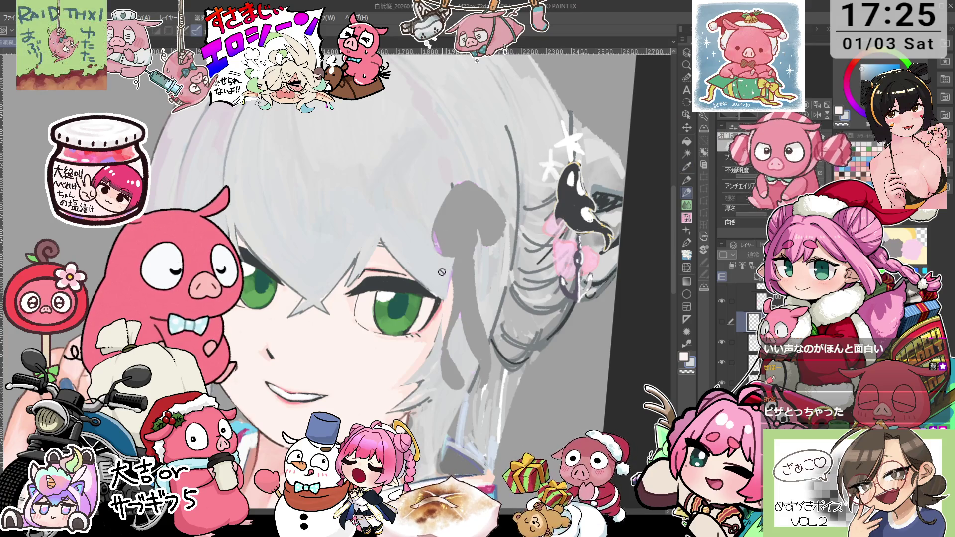
drag(446, 238, 441, 264)
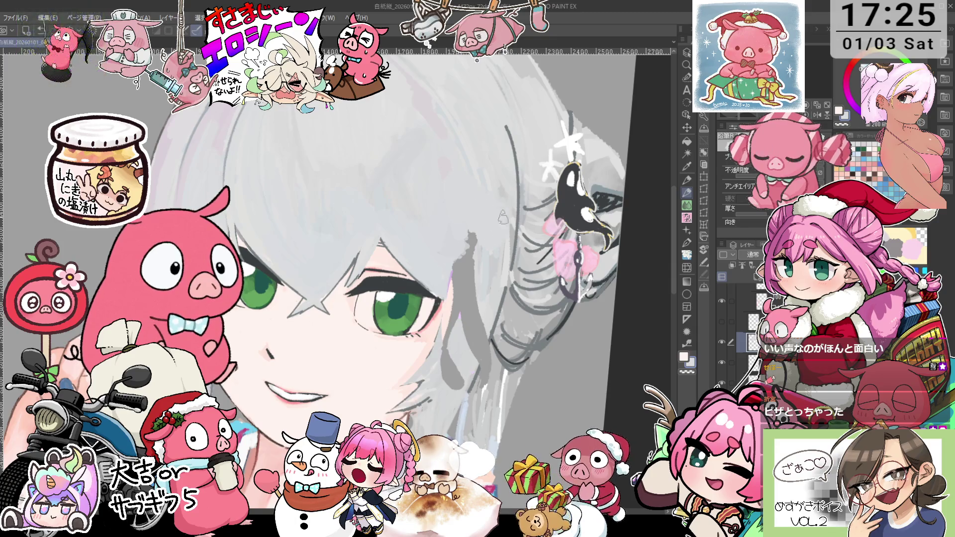
key(^)
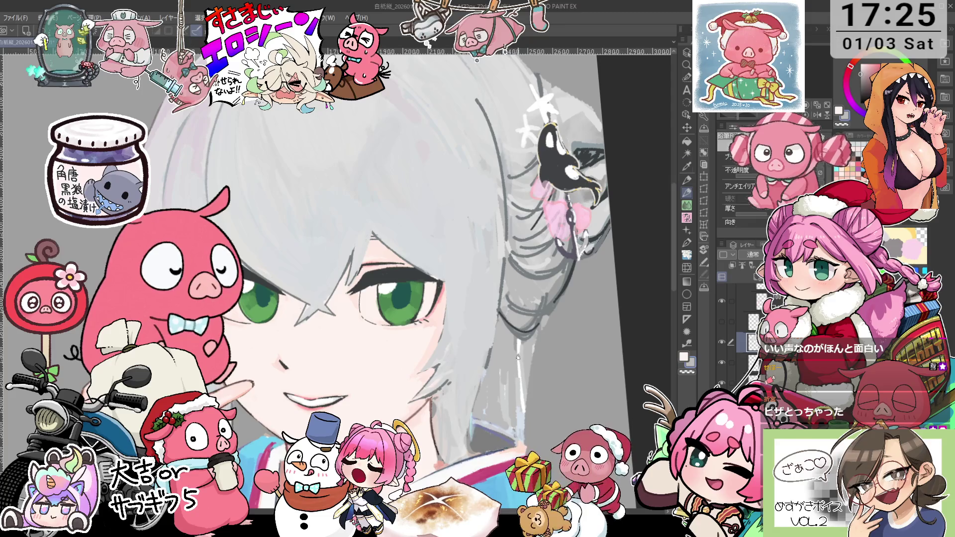
drag(502, 342, 503, 426)
key(ctrl+z)
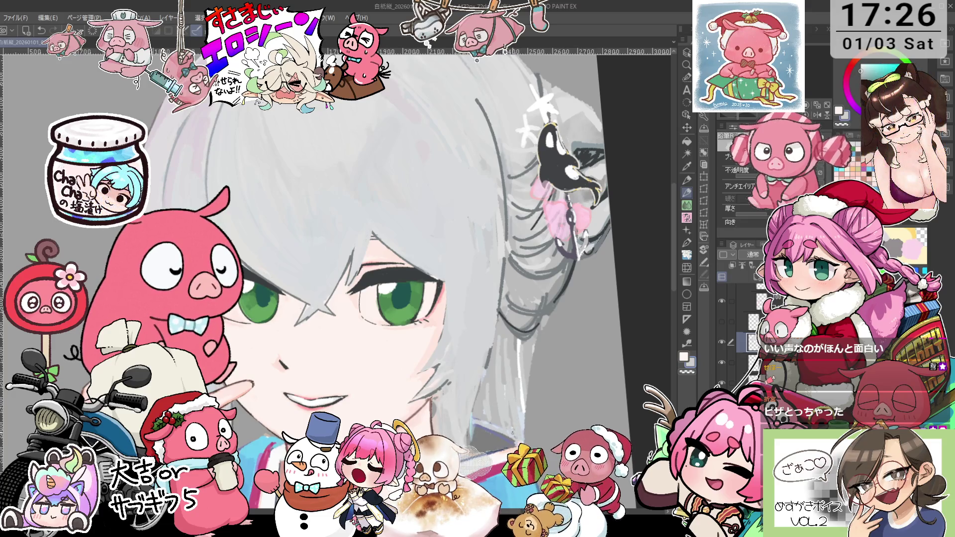
key(p)
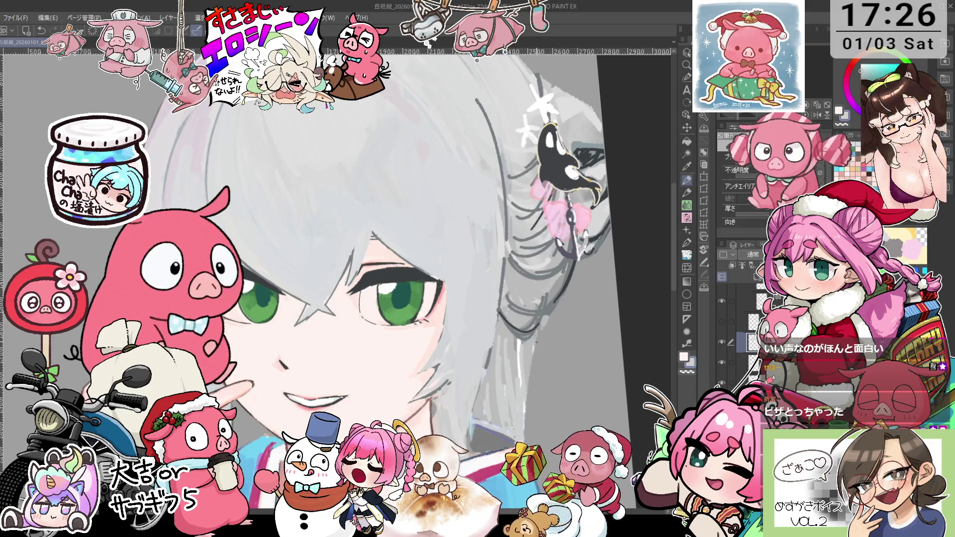
key(ctrl+z)
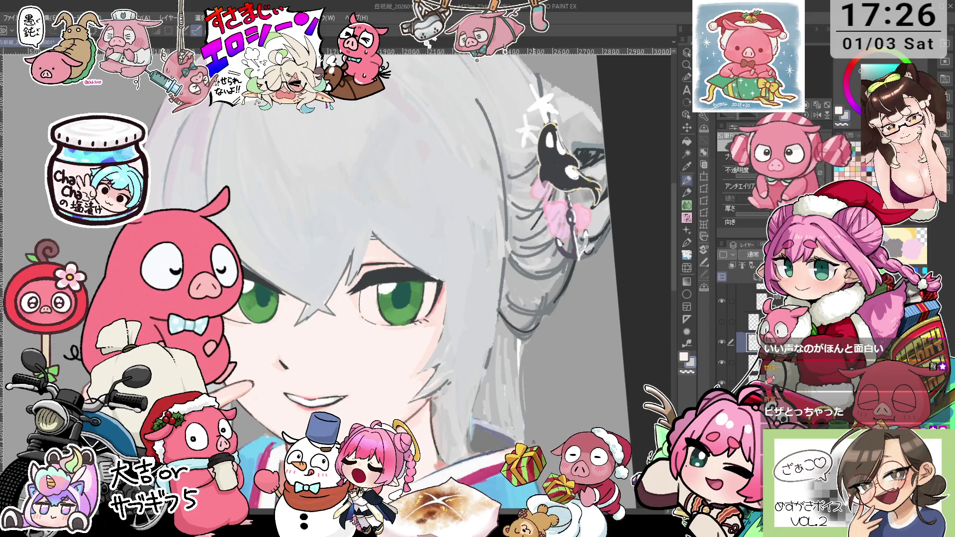
key(ctrl+0)
scroll(533, 301, up, 2)
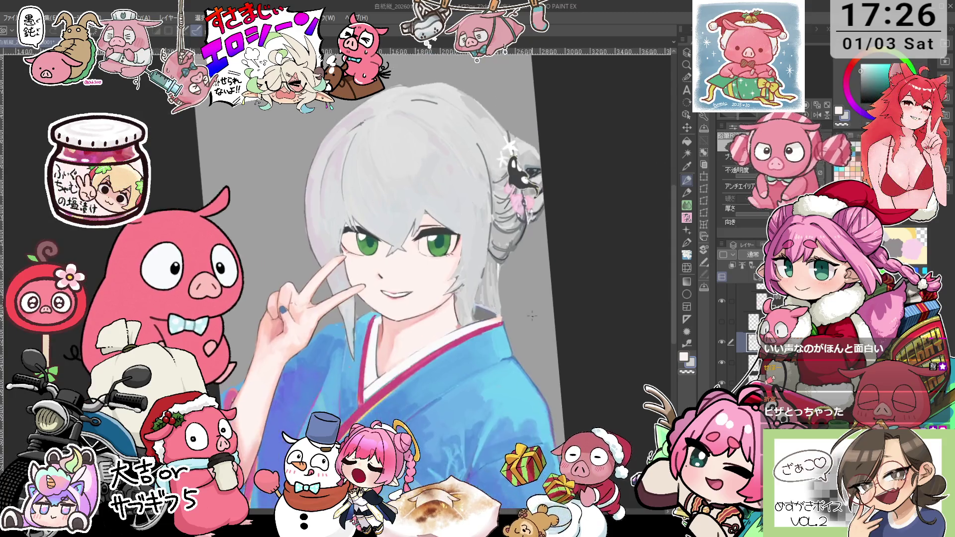
scroll(533, 313, up, 1)
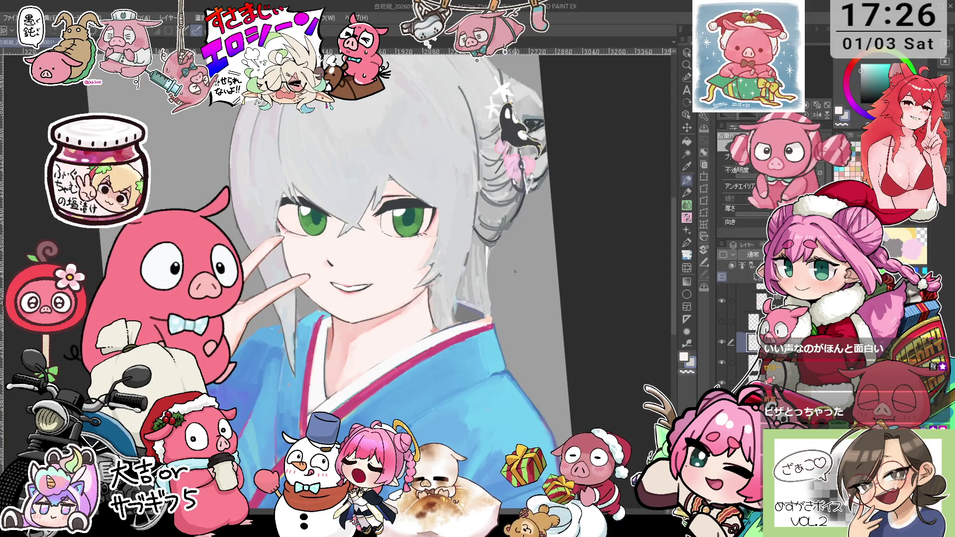
Sample a light grey from the hair and paint four strokes along the right-side strands.
alt+click(491, 271)
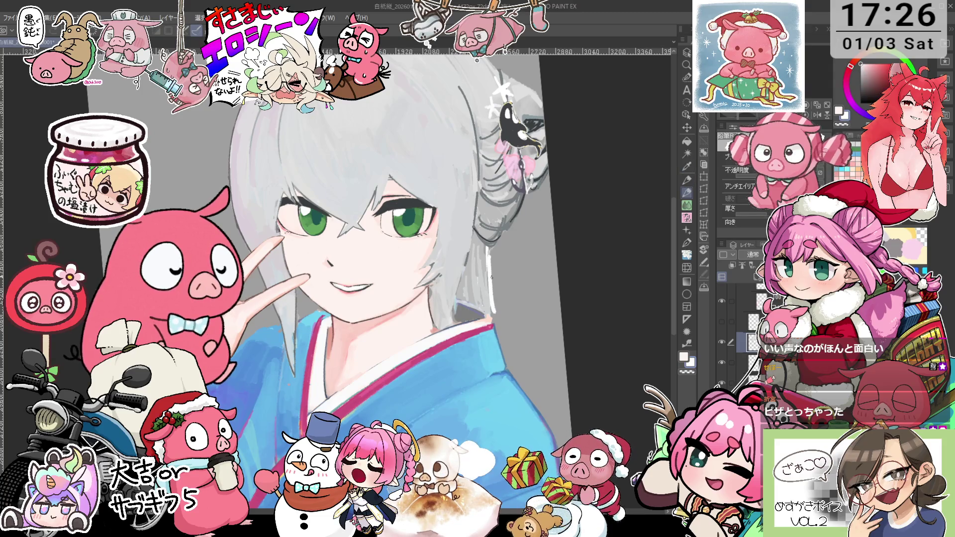
alt+click(492, 271)
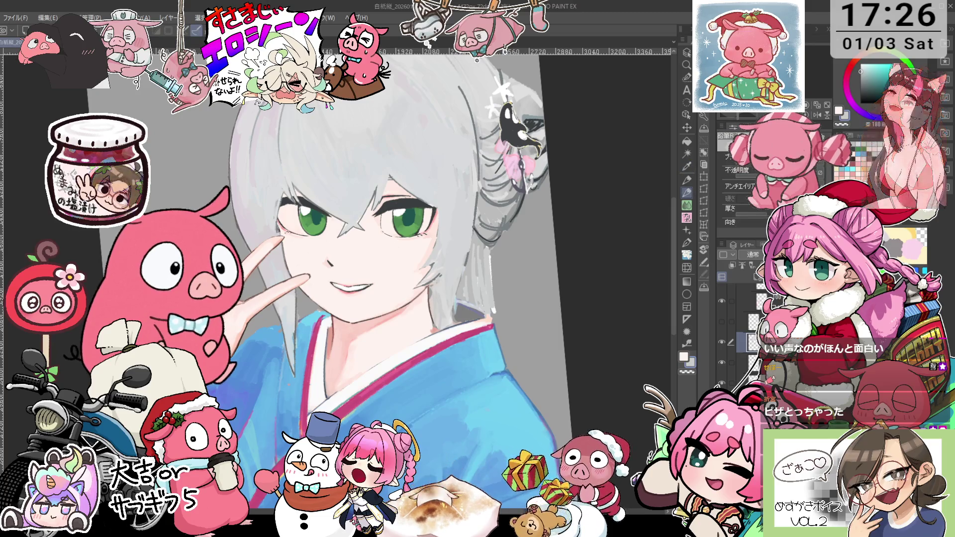
key(alt)
drag(497, 276, 501, 337)
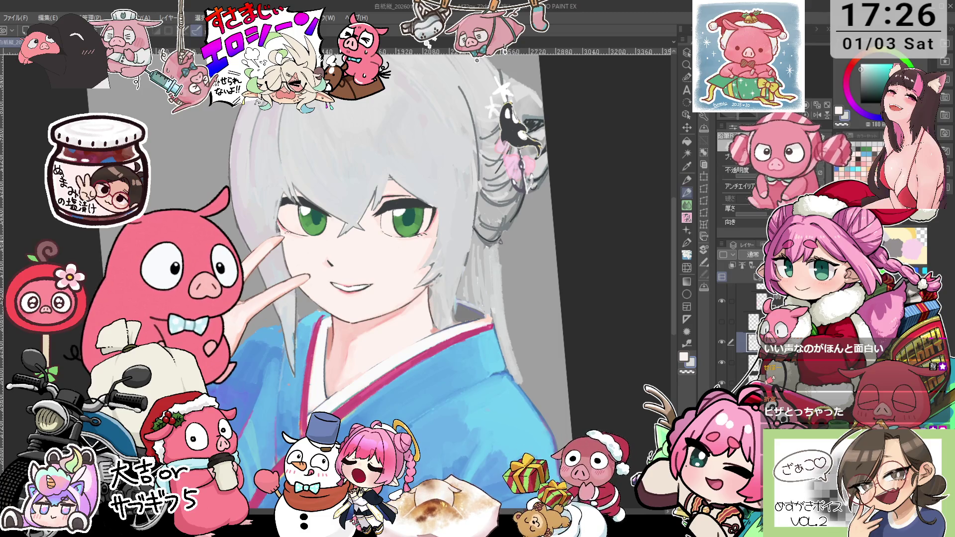
drag(502, 270, 517, 388)
drag(507, 313, 529, 397)
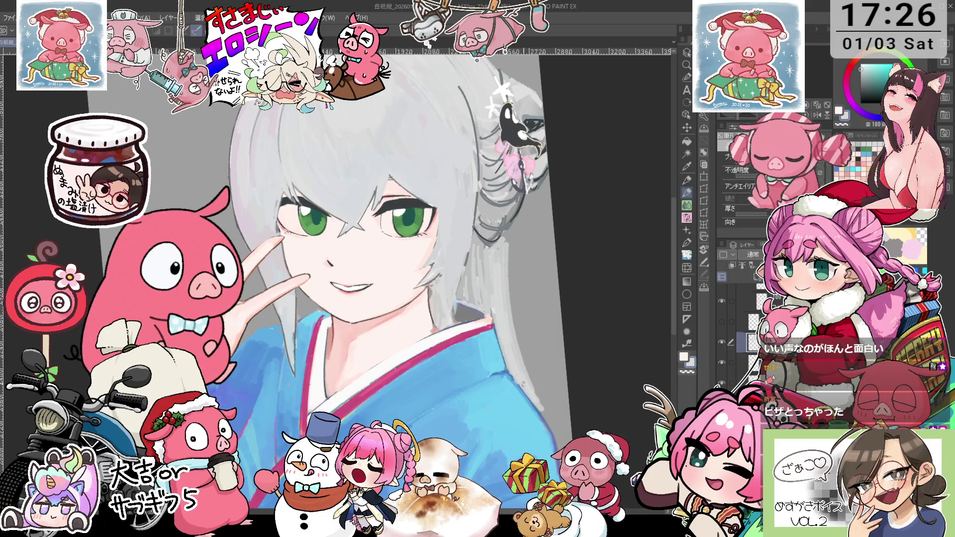
drag(506, 235, 510, 270)
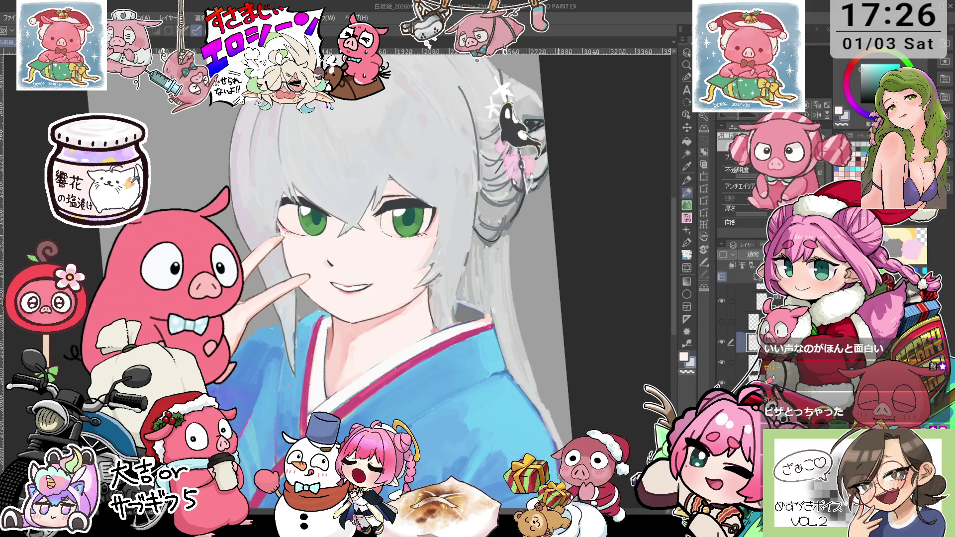
key(minus)
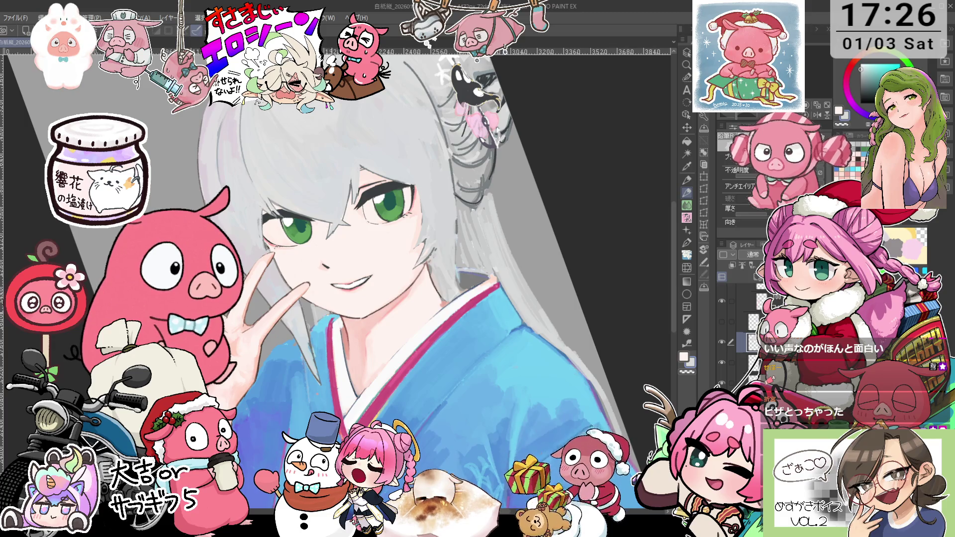
key(asciicircum)
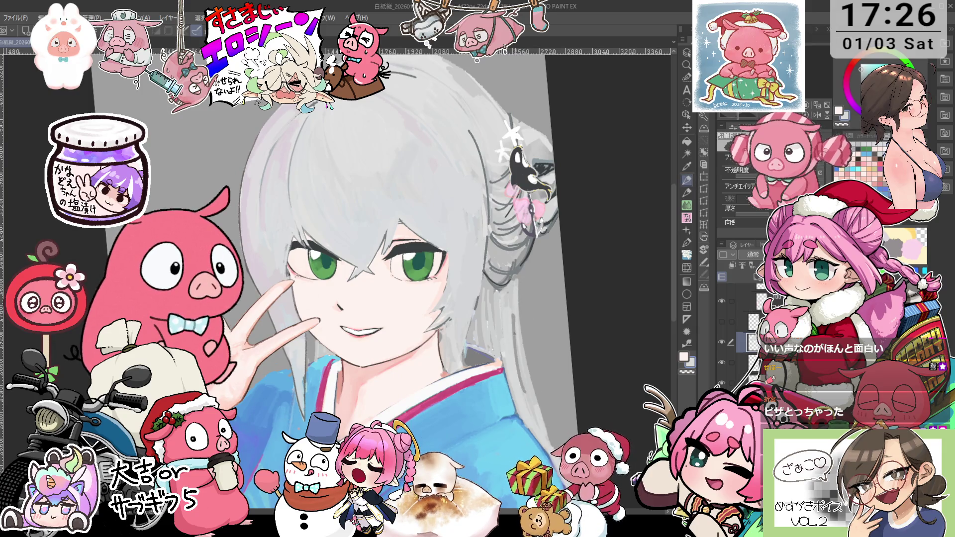
key(i)
key(p)
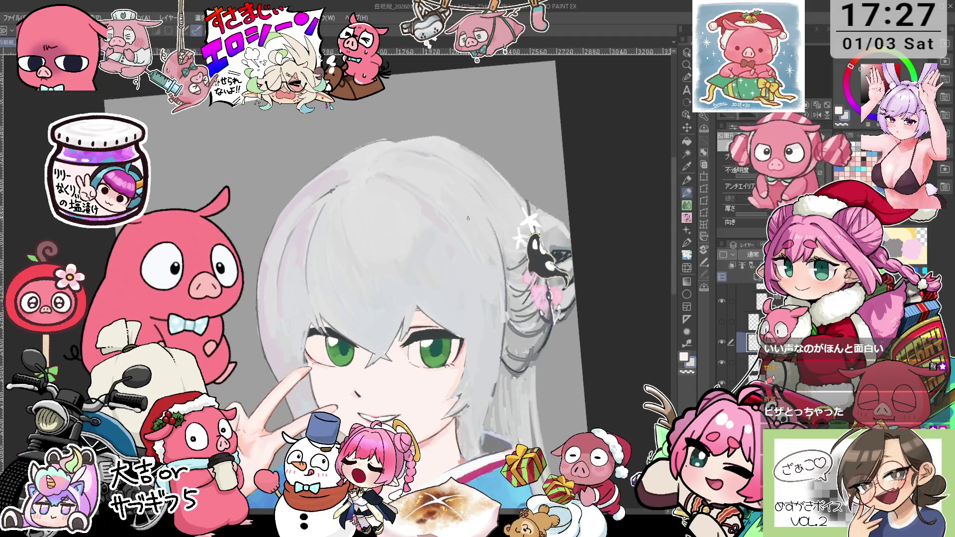
Sample the lavender-grey of the silver hair with the eyedropper and return to the pen.
key(i)
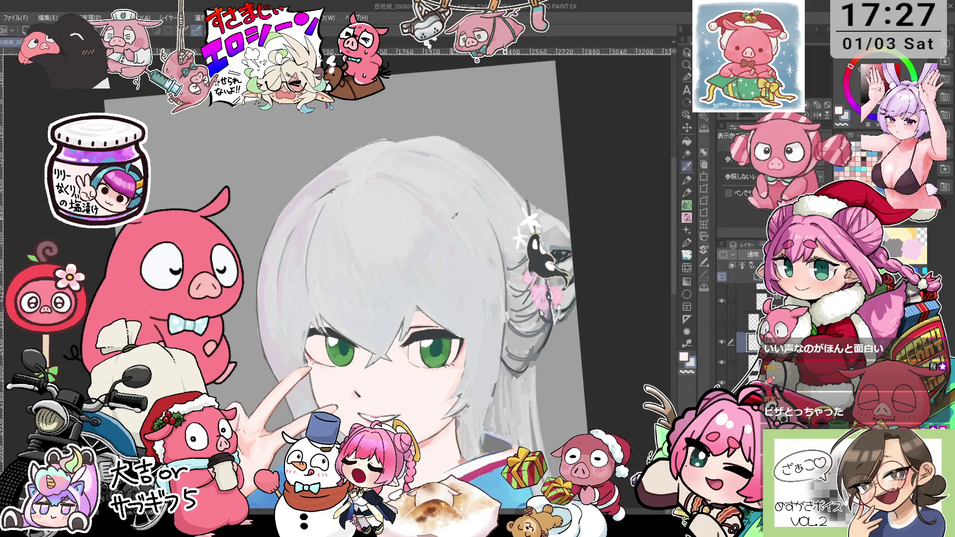
click(341, 203)
key(p)
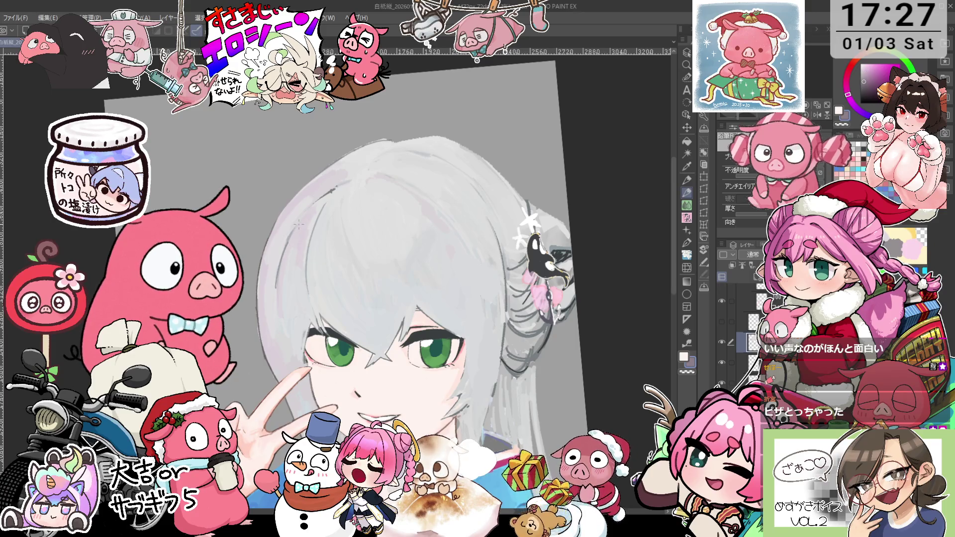
key(minus)
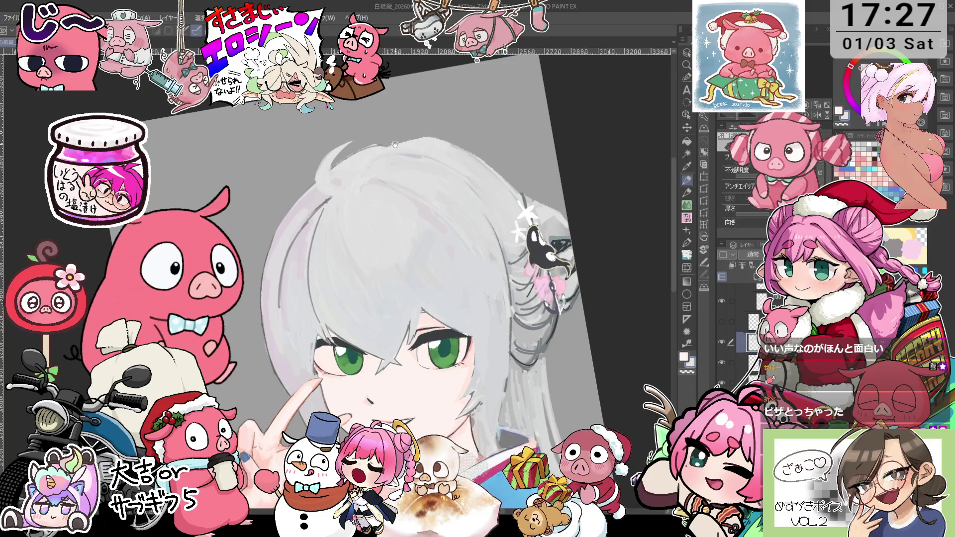
key(ctrl+0)
drag(395, 144, 394, 184)
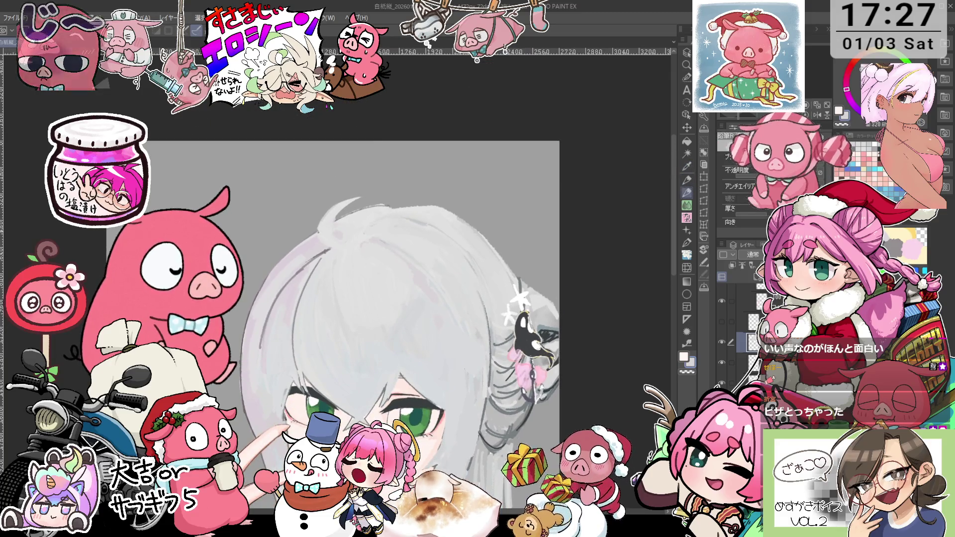
key(minus)
key(minus)
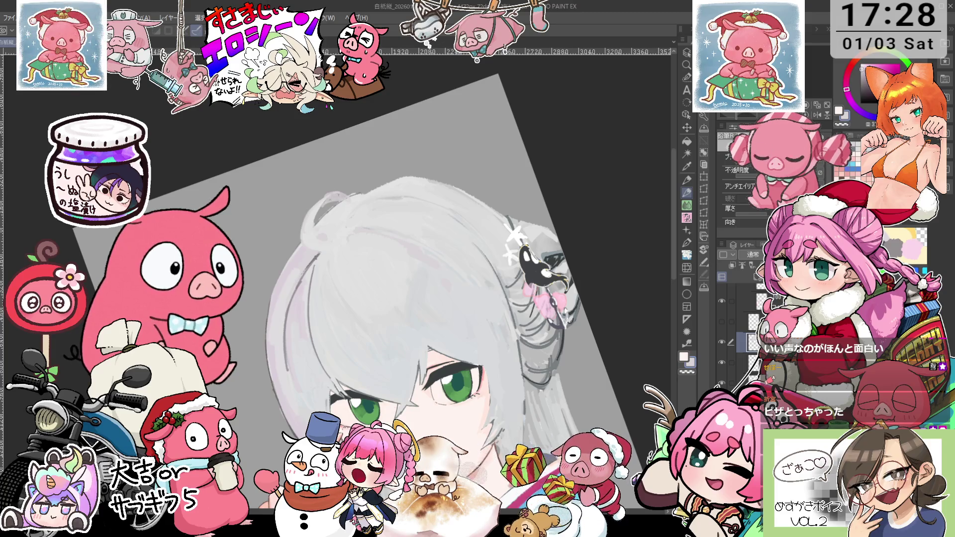
scroll(326, 229, up, 2)
scroll(326, 229, up, 2)
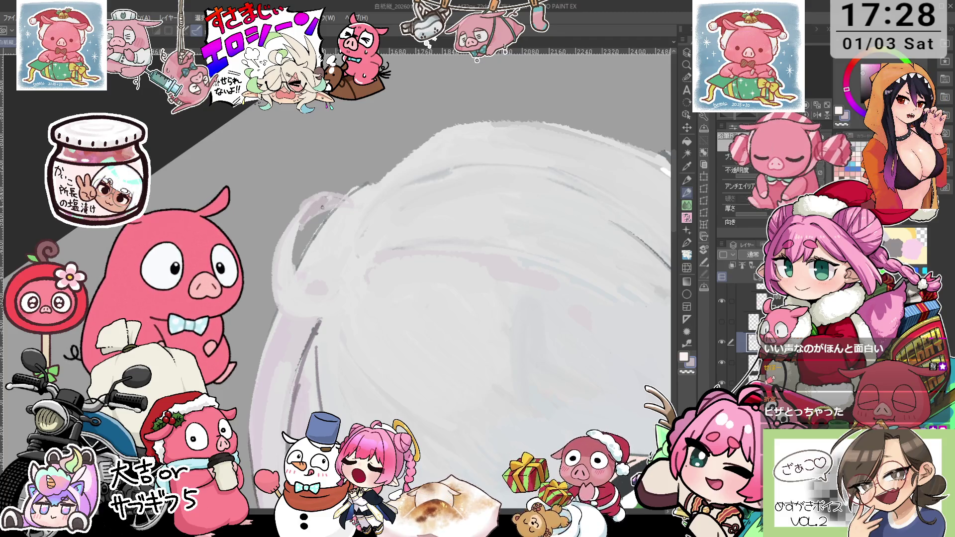
drag(219, 111, 339, 201)
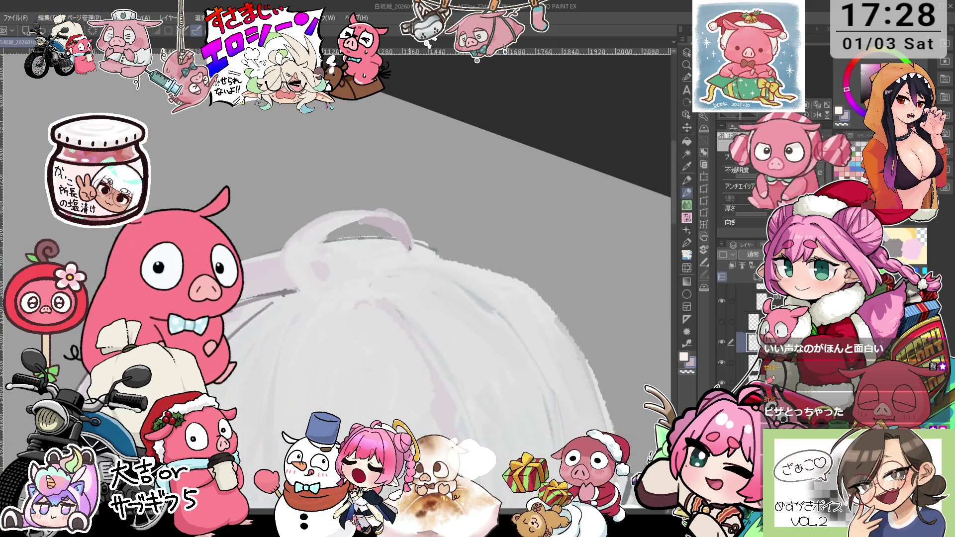
drag(411, 245, 323, 218)
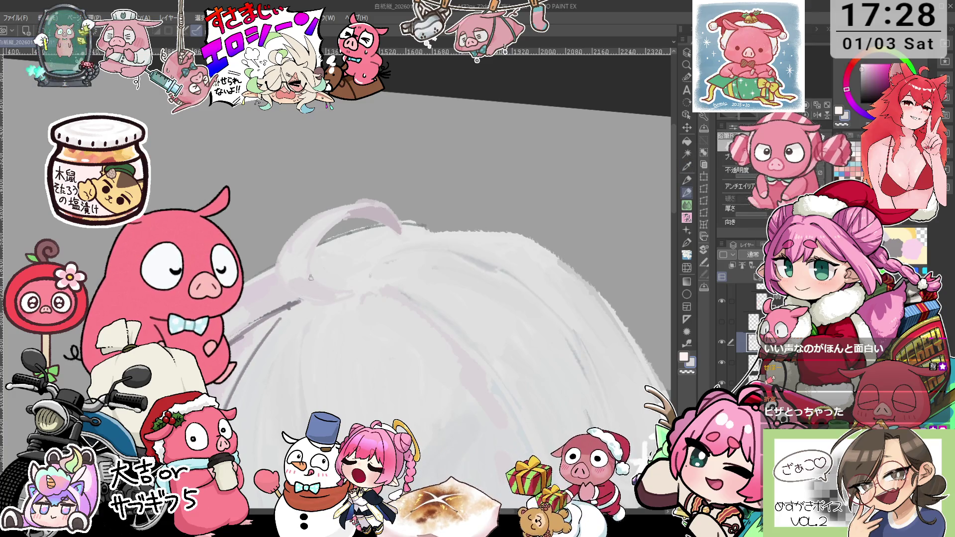
scroll(340, 295, down, 2)
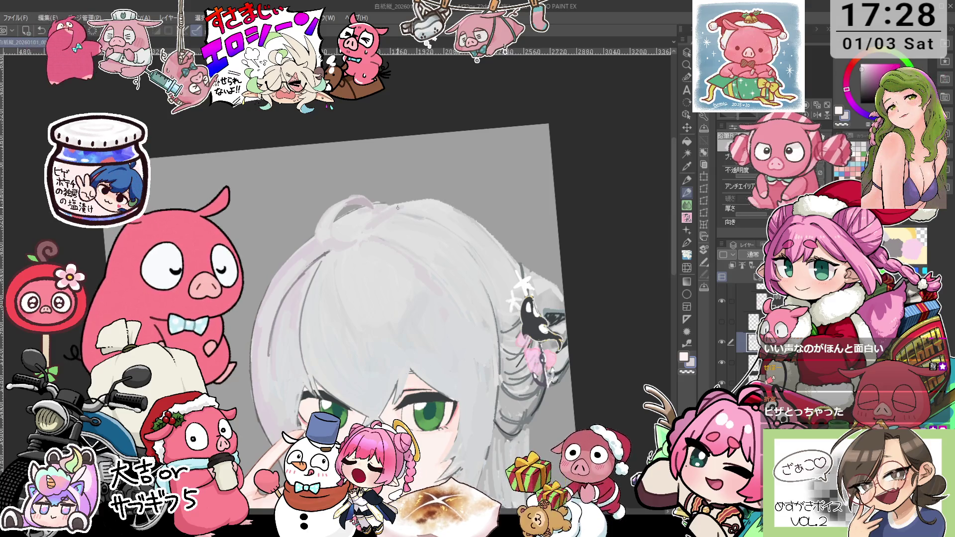
key(asciicircum)
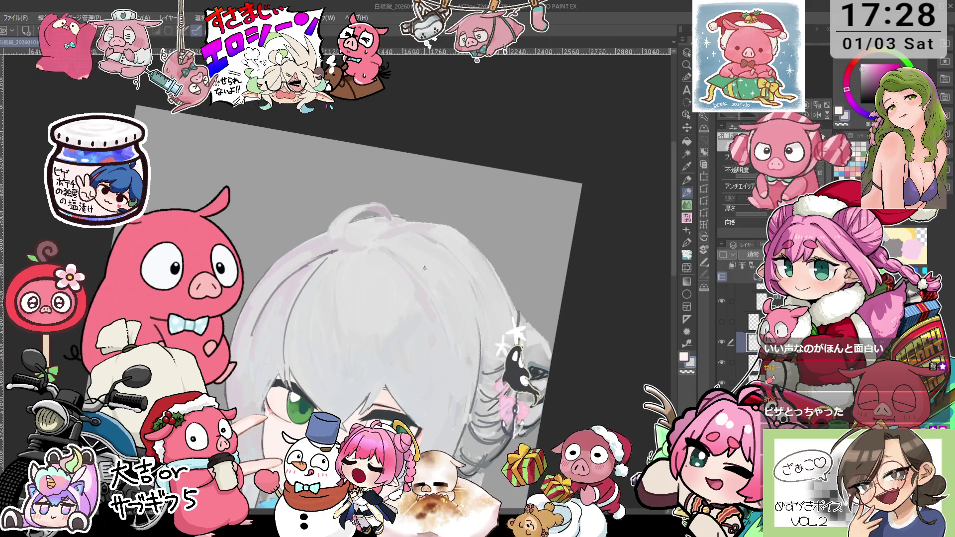
key(minus)
scroll(457, 336, down, 1)
scroll(447, 336, down, 3)
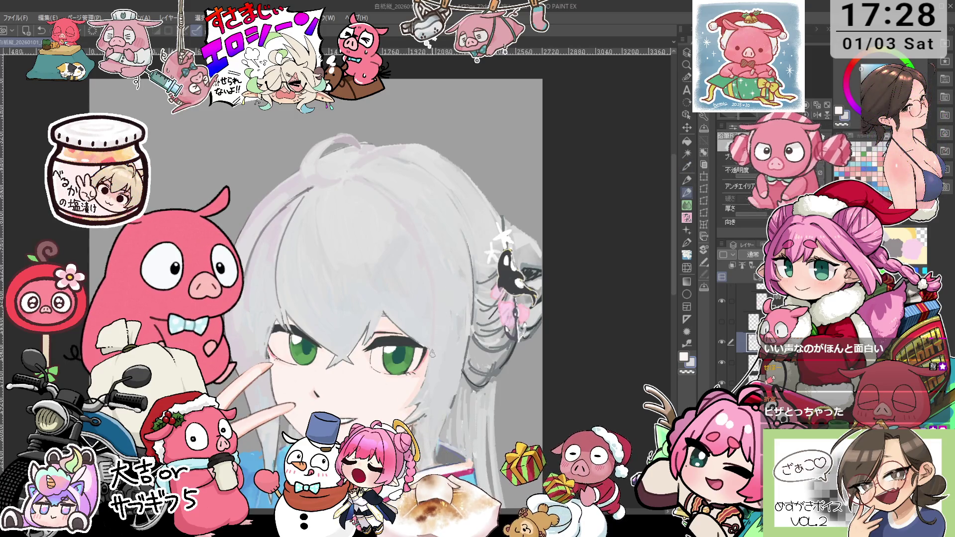
Sample a new drawing colour from the silver hair and reset the view.
key(i)
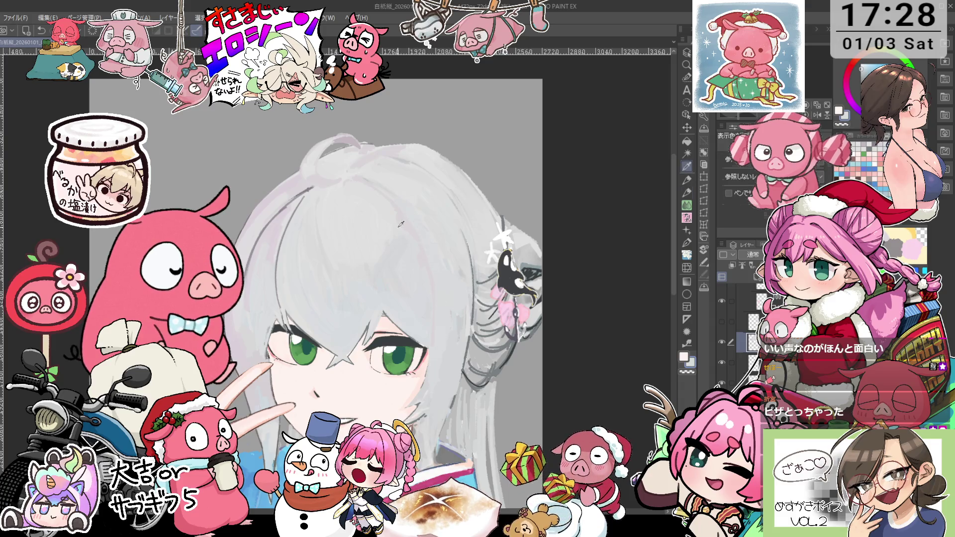
key(p)
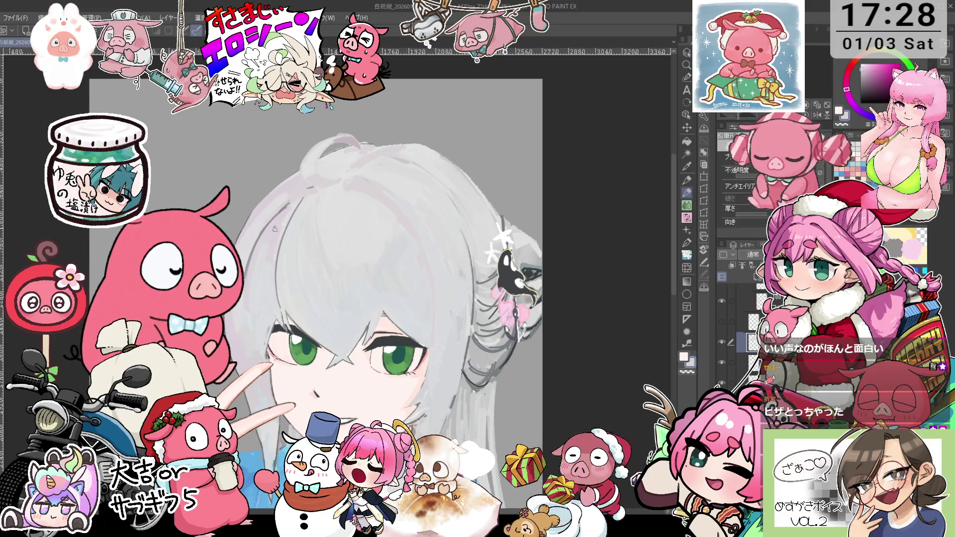
alt+click(301, 201)
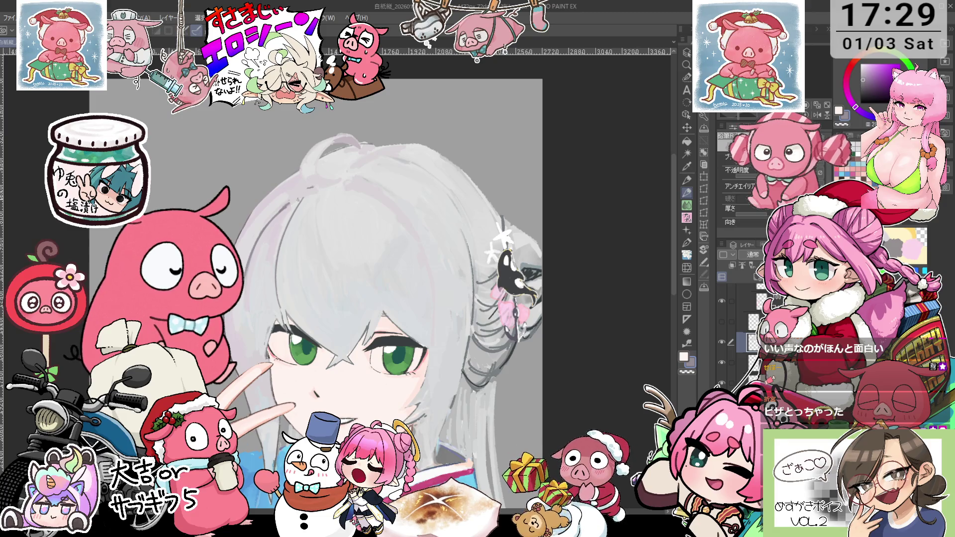
mouse_move(300, 196)
mouse_down()
mouse_move(419, 217)
mouse_move(396, 219)
mouse_up()
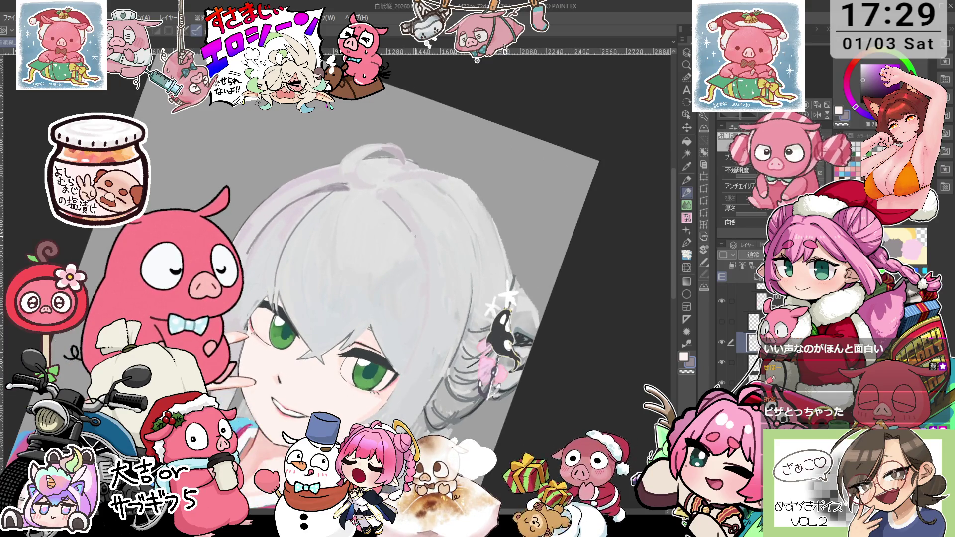
key(ctrl+0)
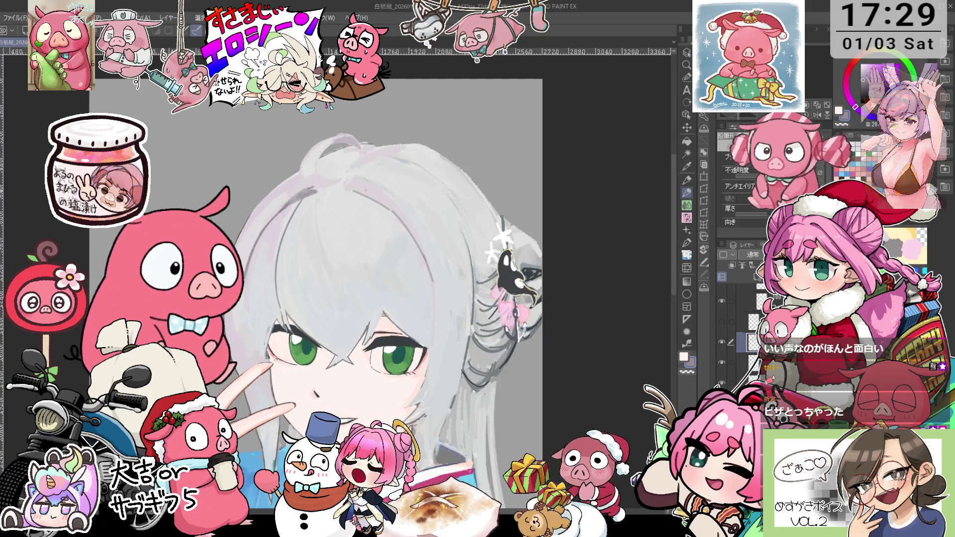
Rotate the canvas view clockwise and back toward upright to check the face.
key(asciicircum)
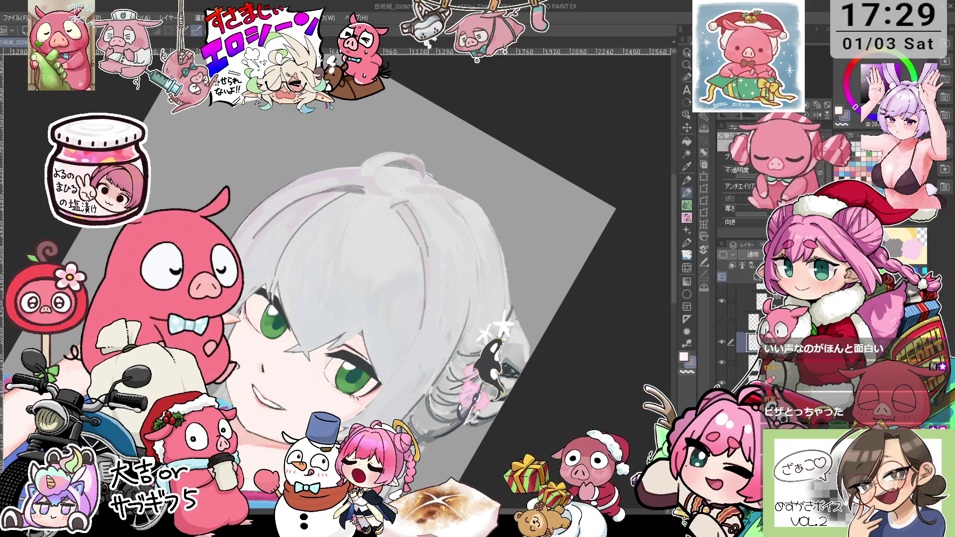
key(asciicircum)
key(asciicircum)
key(i)
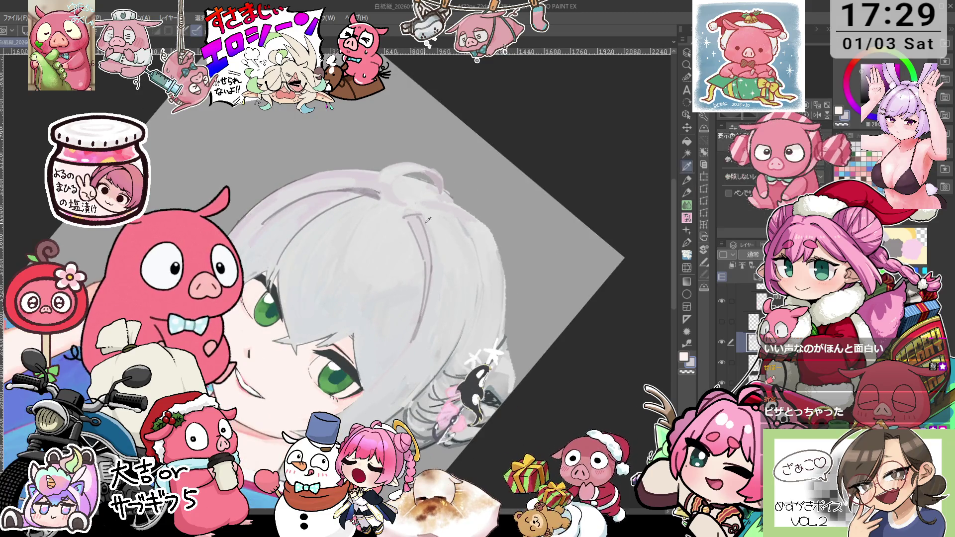
key(p)
key(minus)
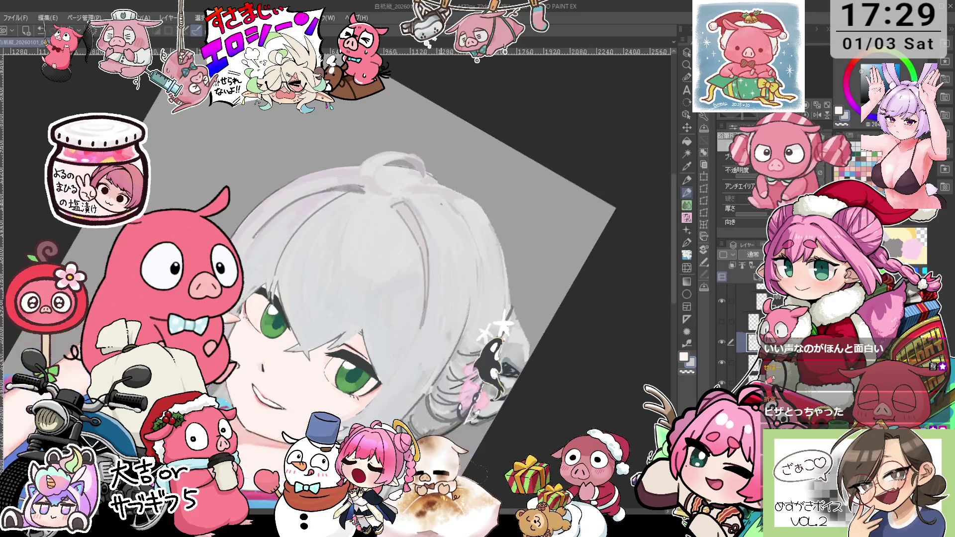
key(asciicircum)
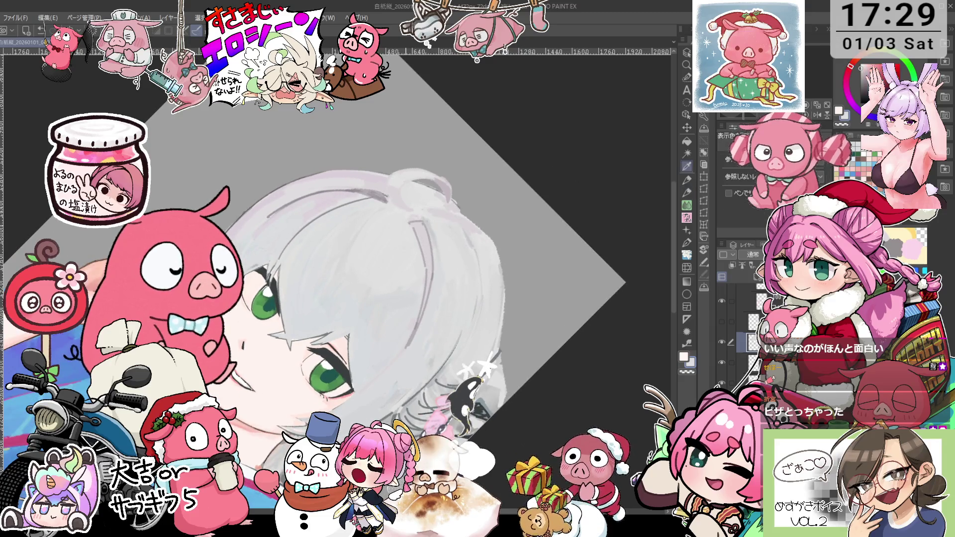
key(minus)
key(minus)
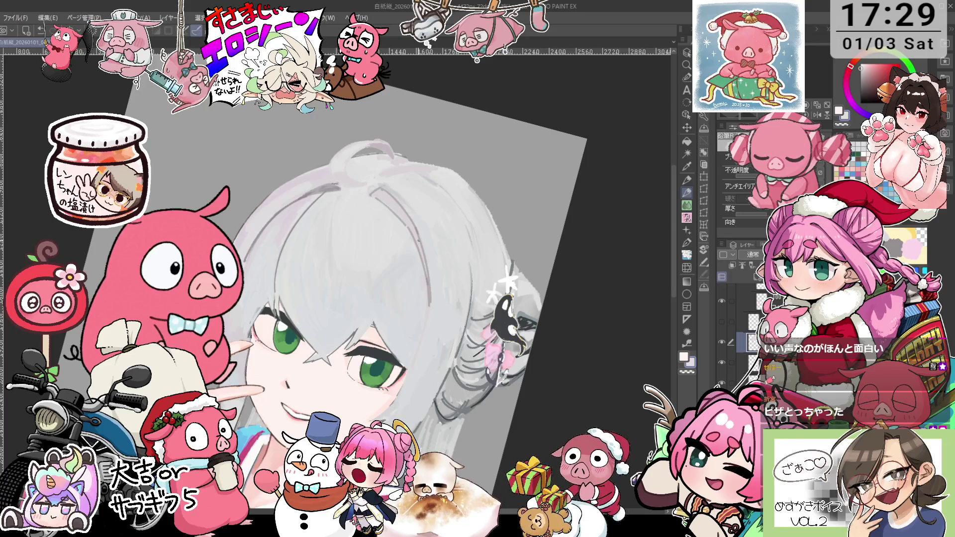
key(minus)
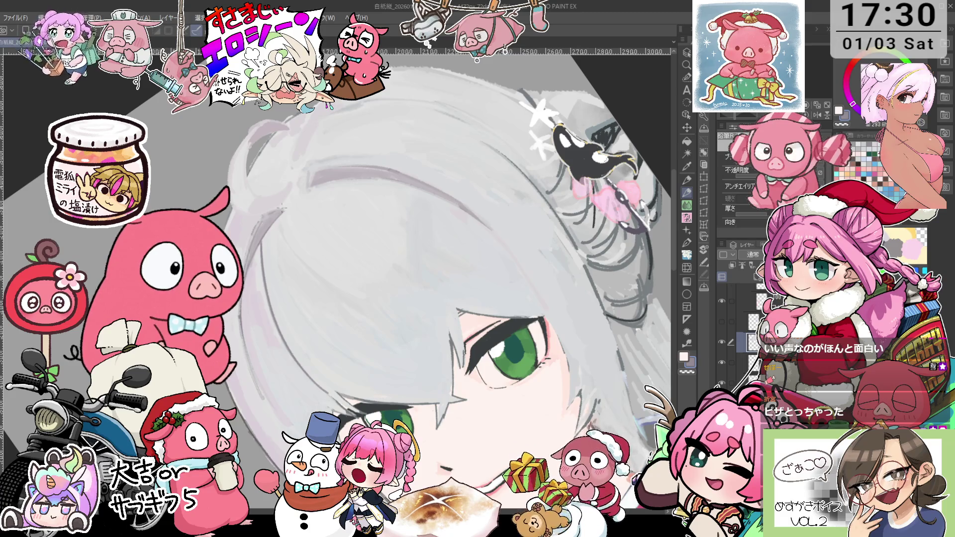
Bring the top of the head into view and straighten the tilted canvas.
mouse_move(560, 242)
mouse_down()
mouse_move(435, 277)
mouse_move(430, 215)
mouse_up()
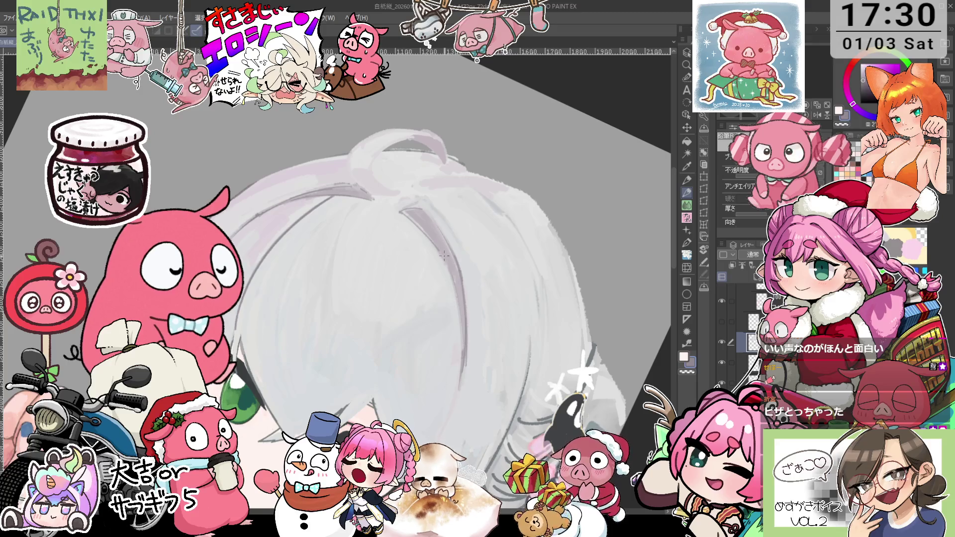
scroll(461, 310, down, 3)
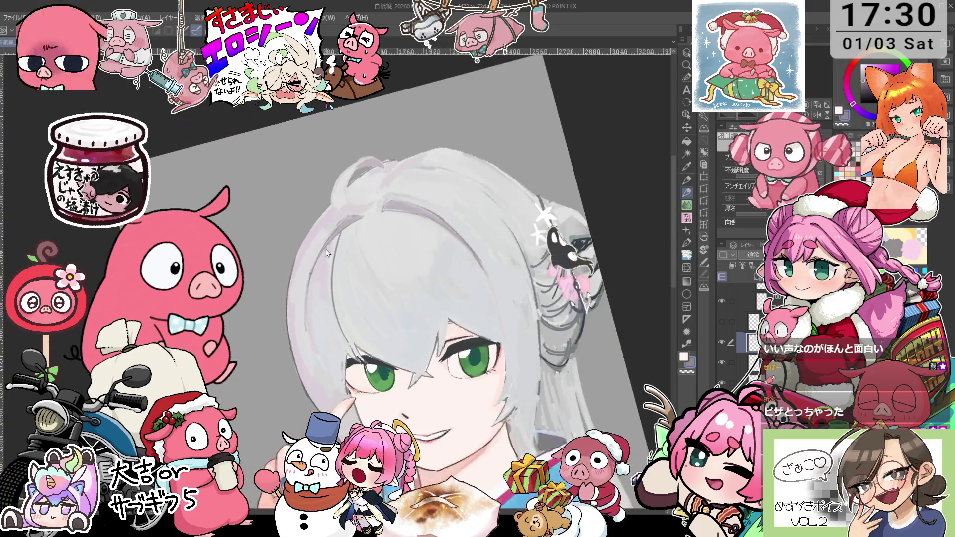
scroll(336, 244, up, 3)
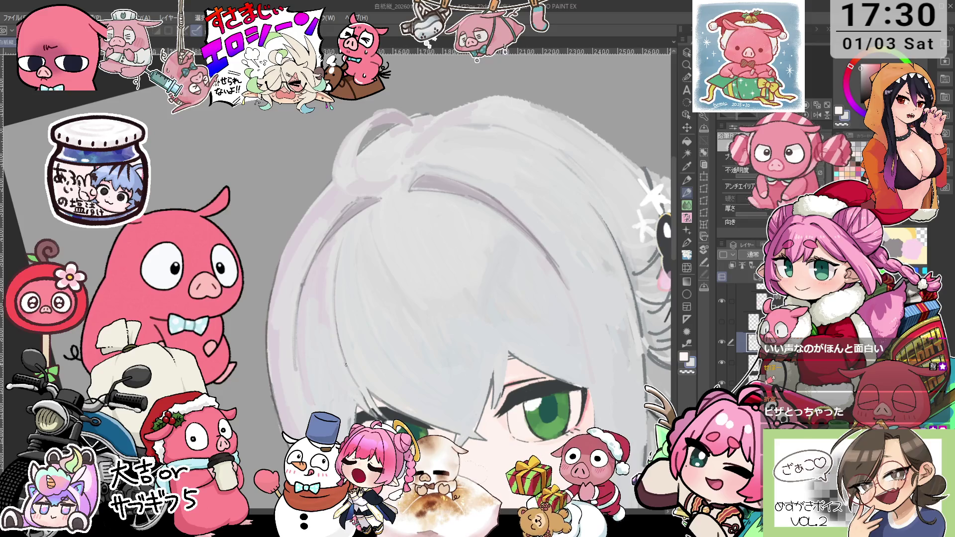
key(asciicircum)
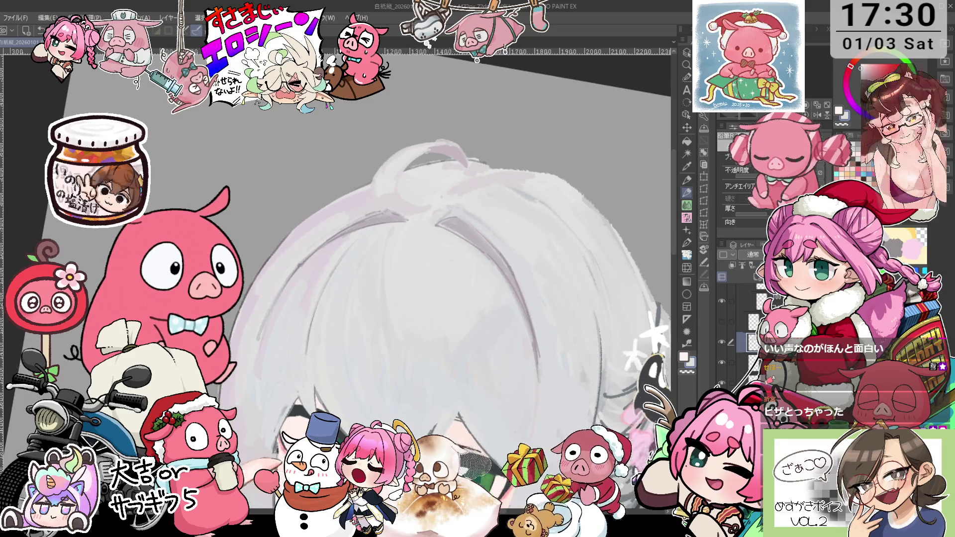
scroll(427, 278, up, 3)
Sample two hair tones and add light grey shading strokes across the top of the head.
alt+click(279, 275)
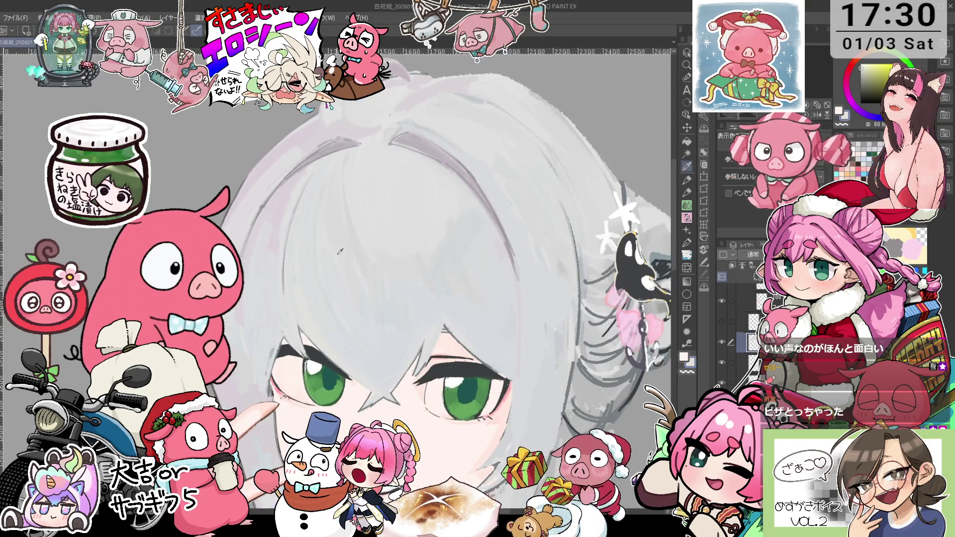
alt+click(340, 252)
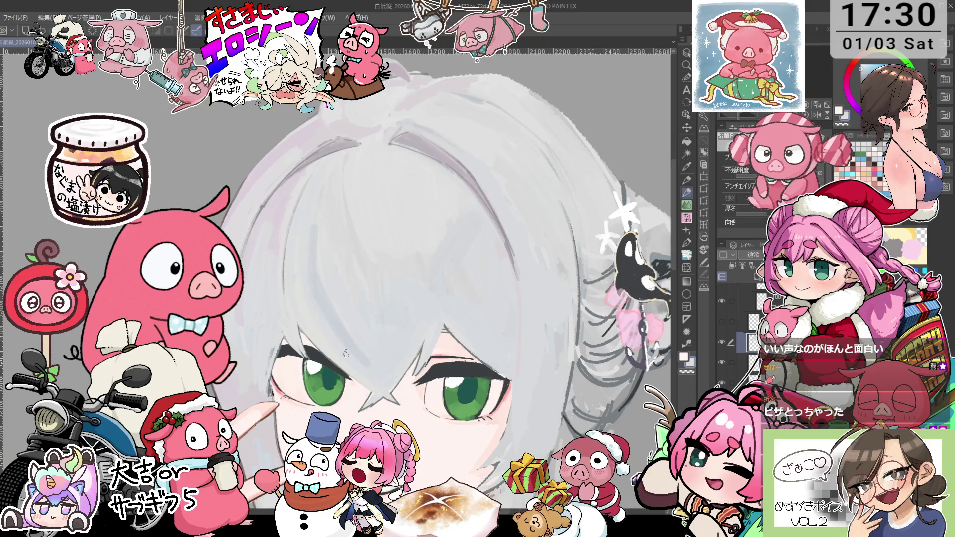
key(p)
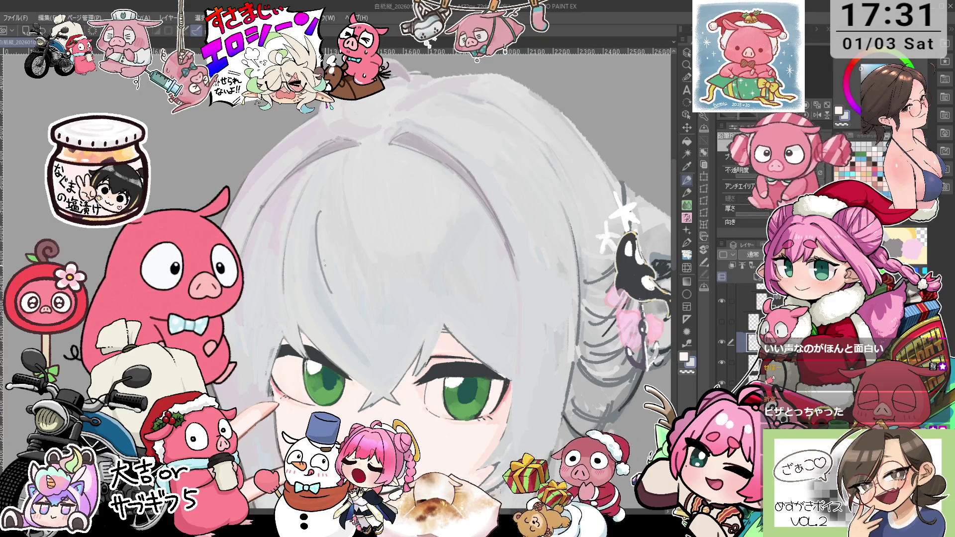
key(p)
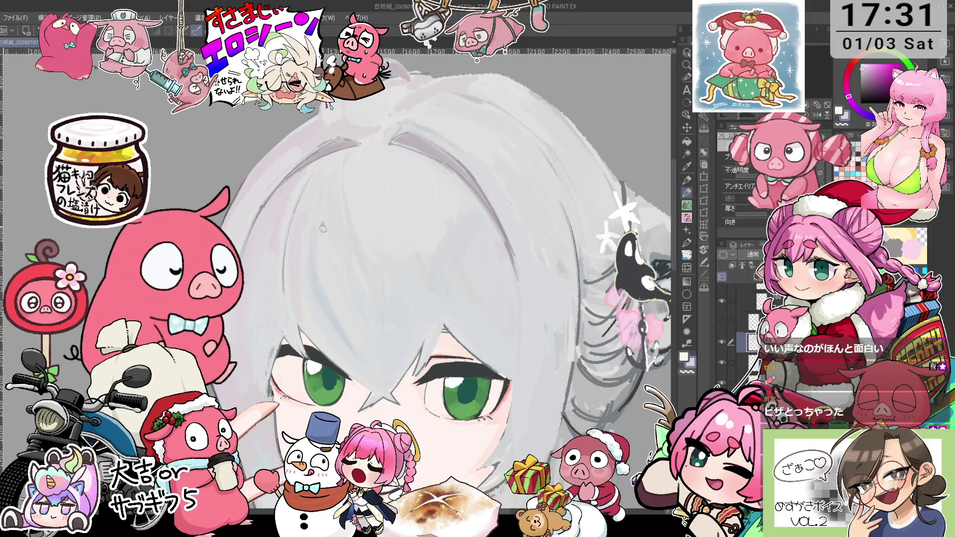
scroll(309, 273, down, 2)
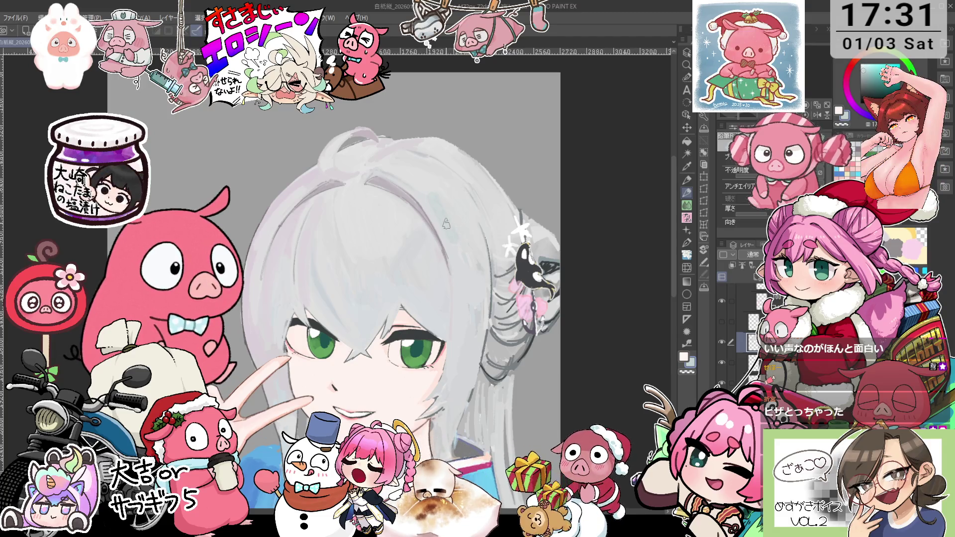
key(minus)
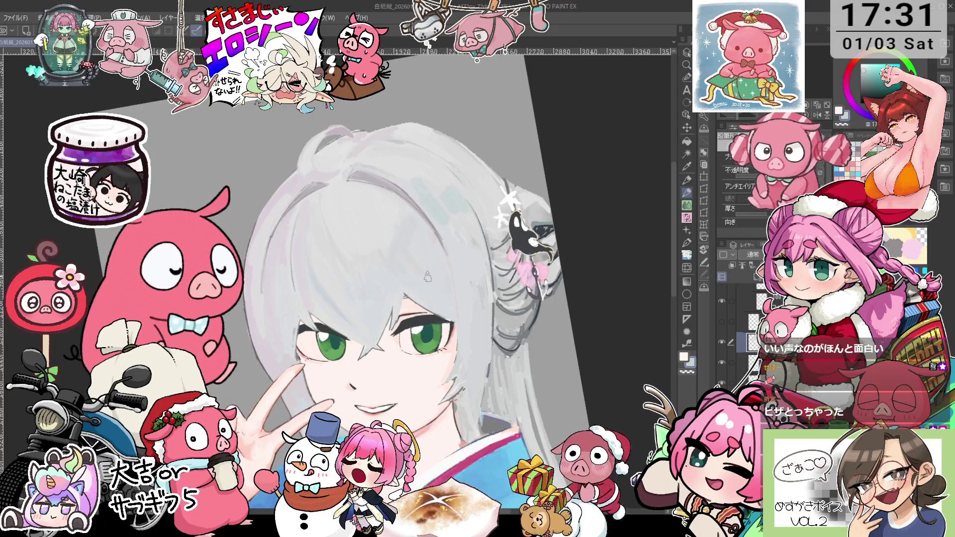
drag(464, 358, 461, 291)
Paint soft pink blush on both cheeks under the green eyes, then zoom out.
key(o)
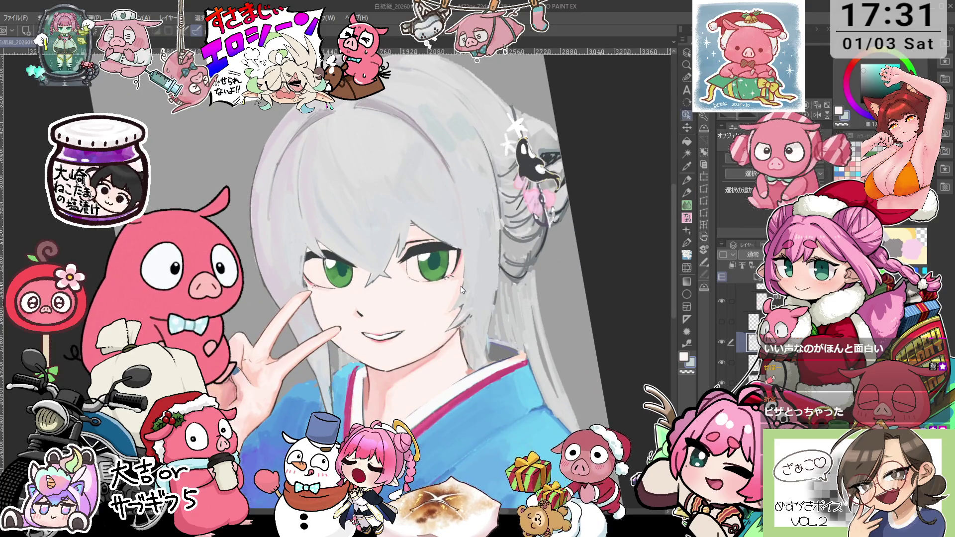
key(p)
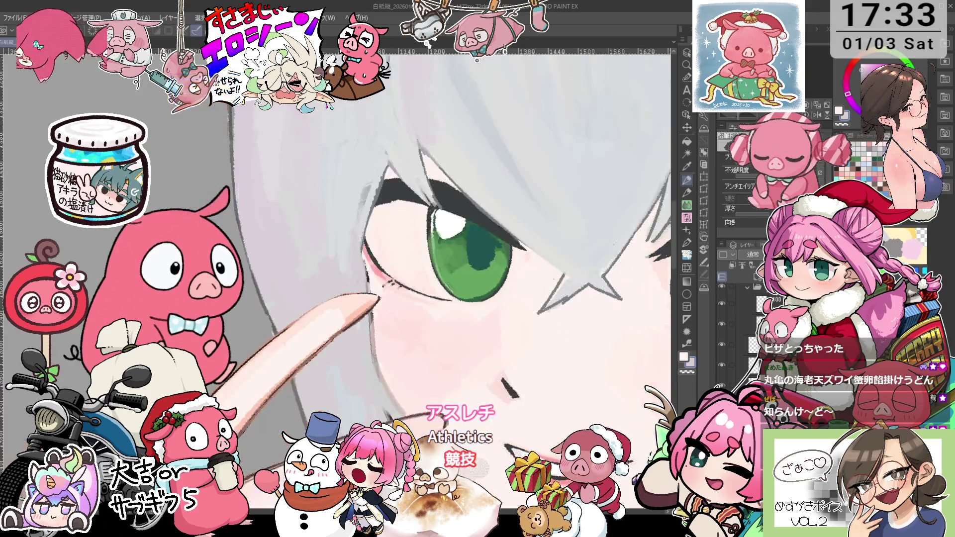
key(ctrl+minus)
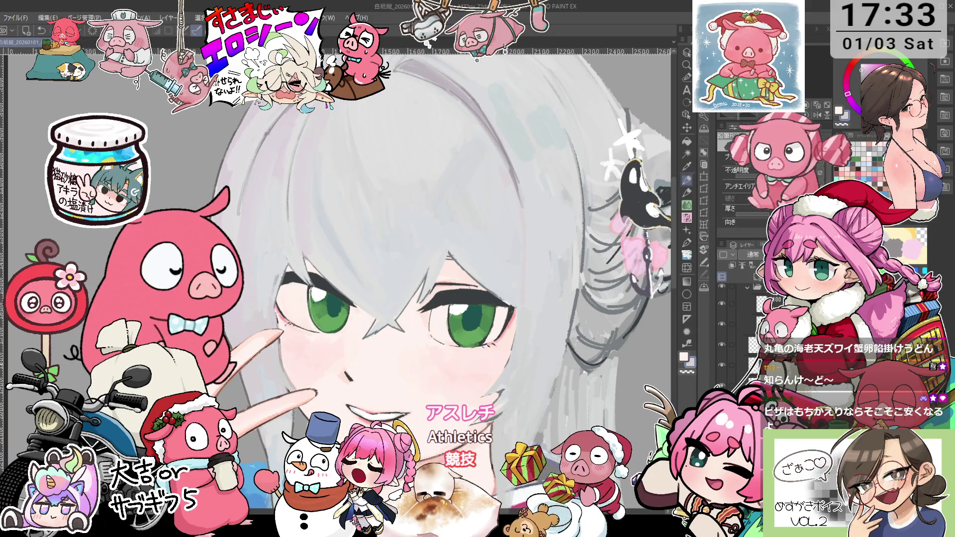
Zoom out and tilt the canvas view to frame the whole head and face.
key(ctrl+minus)
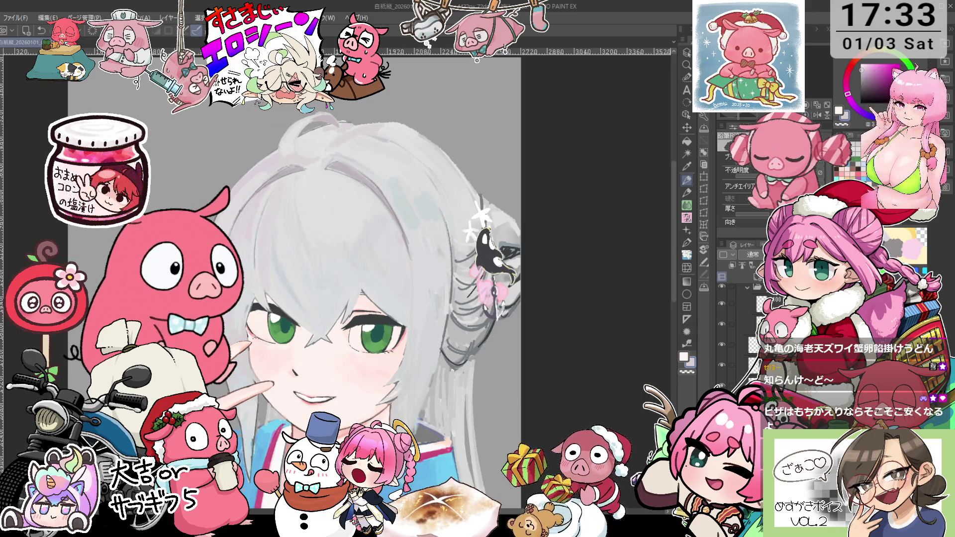
scroll(368, 278, up, 1)
scroll(367, 279, up, 1)
scroll(368, 278, up, 1)
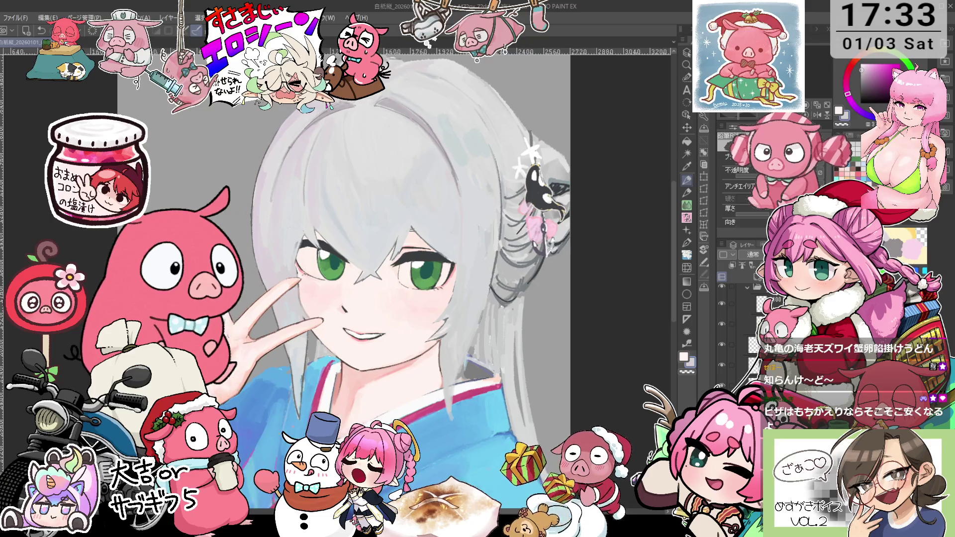
scroll(368, 278, up, 1)
drag(459, 302, 477, 270)
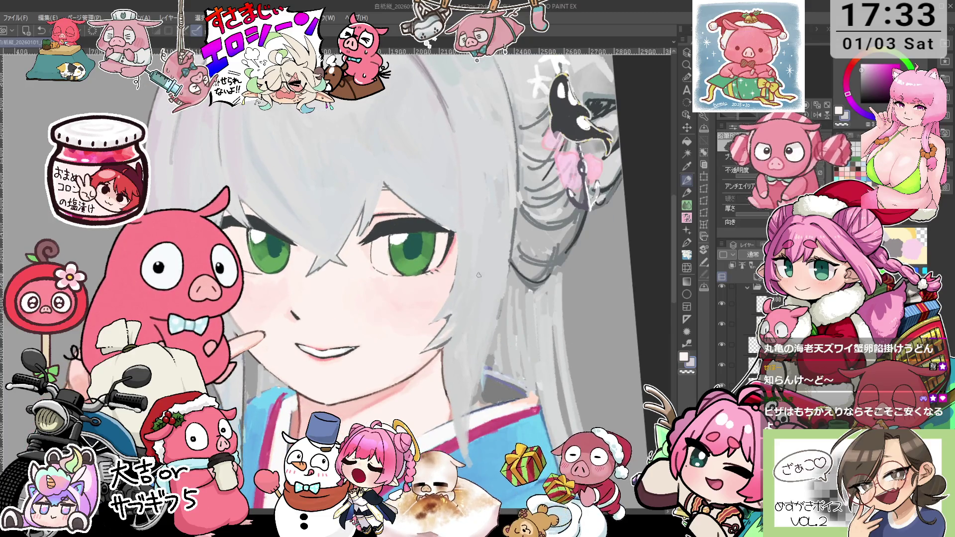
scroll(480, 233, down, 2)
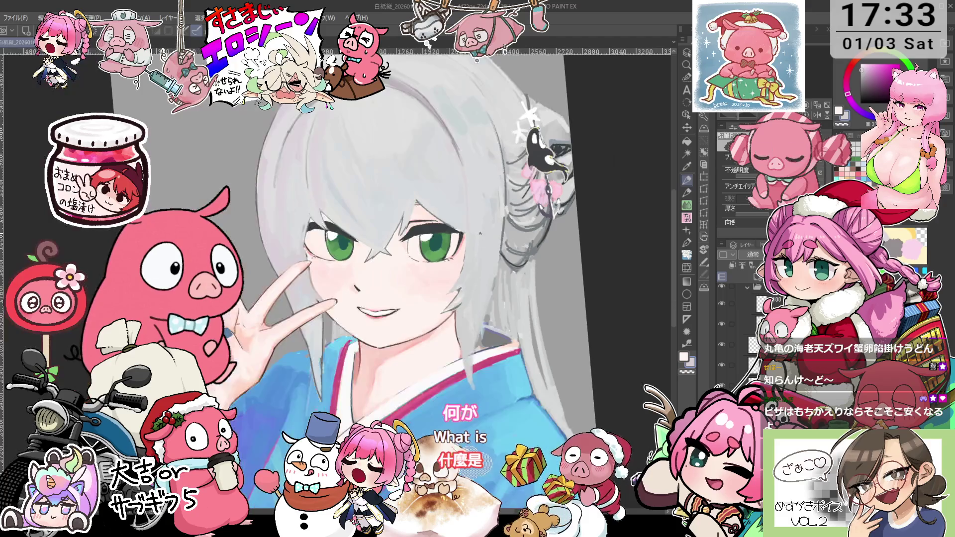
scroll(507, 228, down, 1)
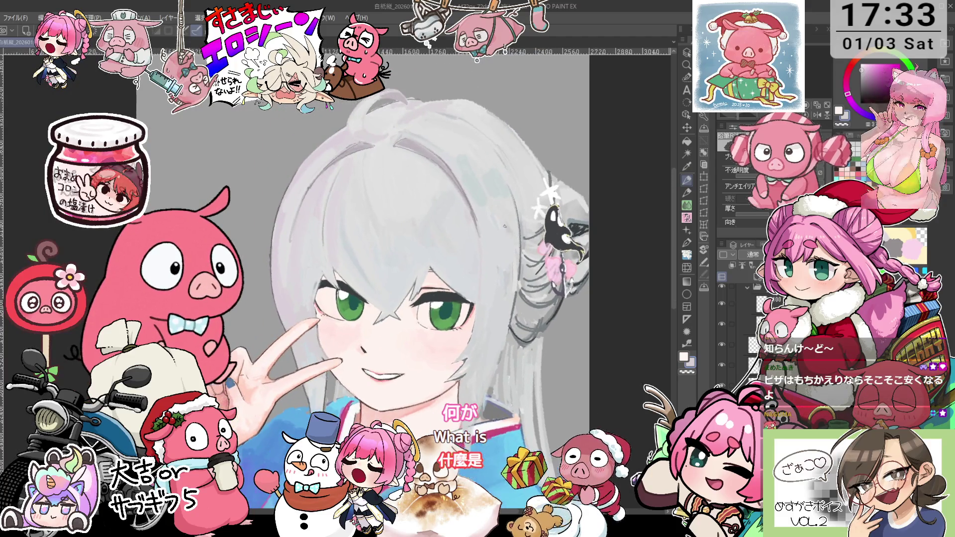
drag(507, 222, 505, 227)
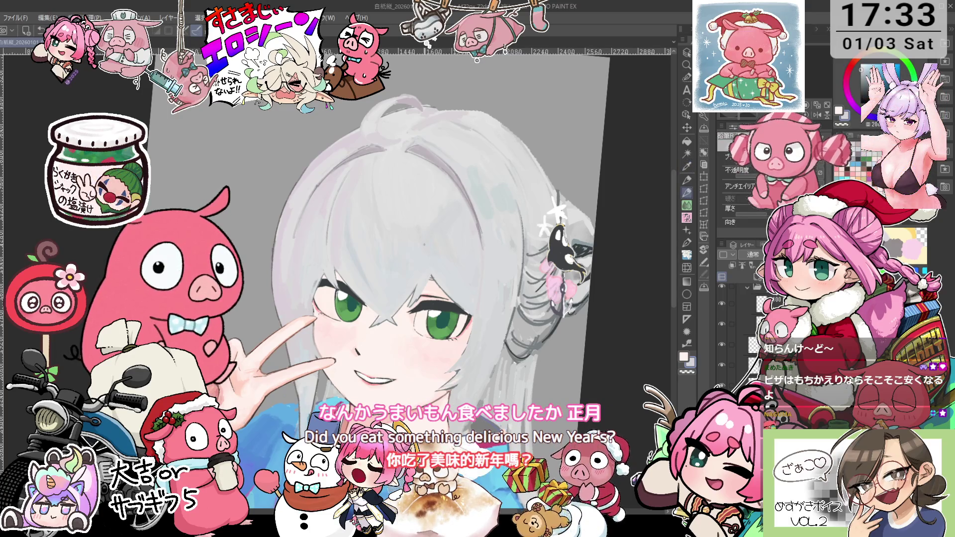
Refine face and eye-area hair shading with sampled tones, alternating eyedropper and pencil while tilting the view.
key(o)
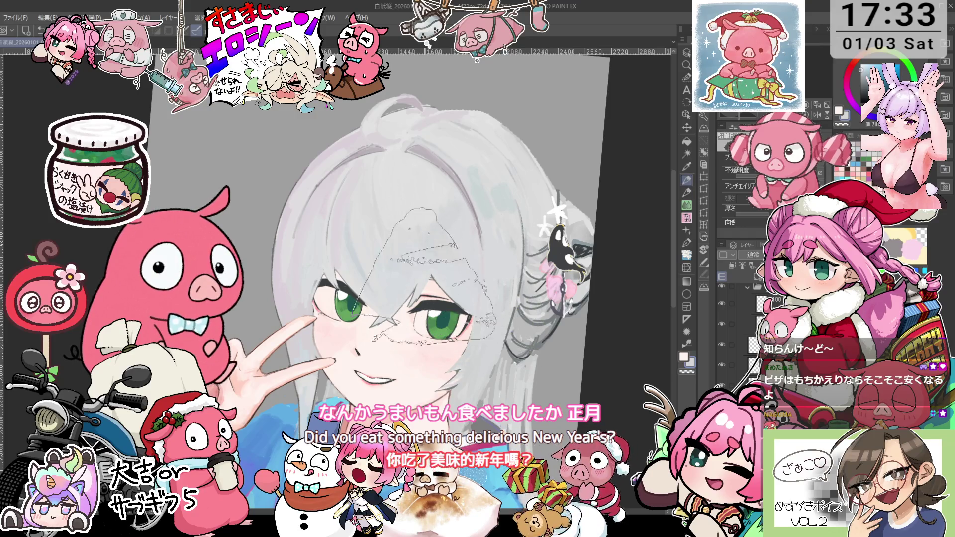
key(p)
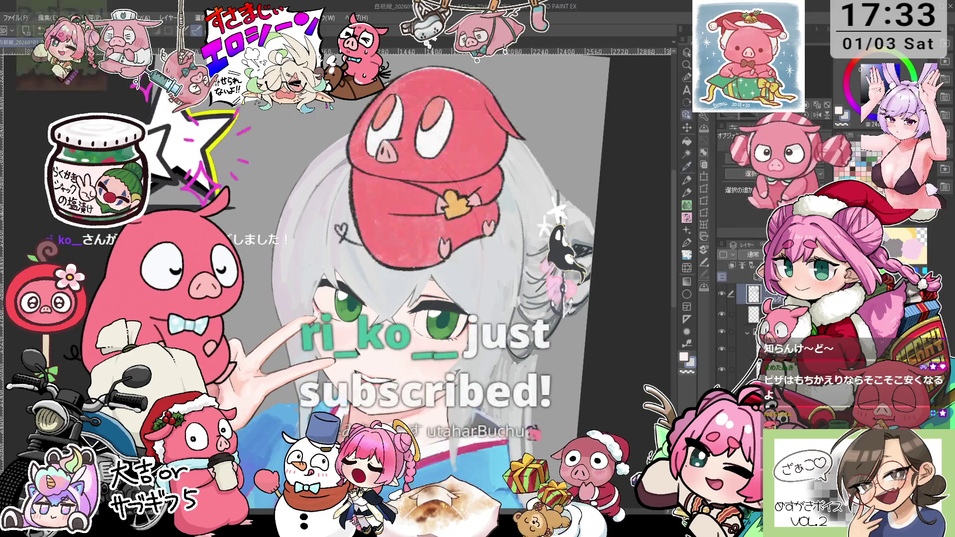
key(^)
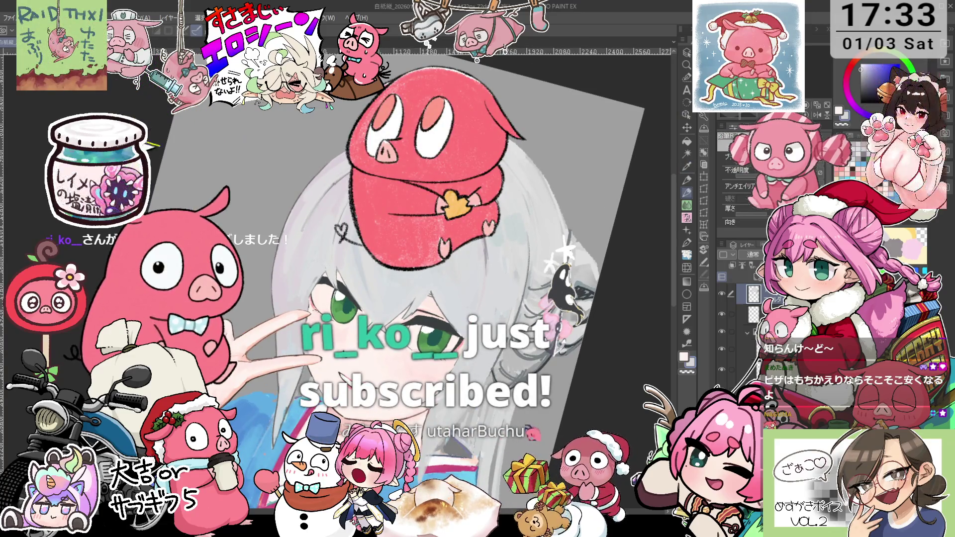
key(i)
key(minus)
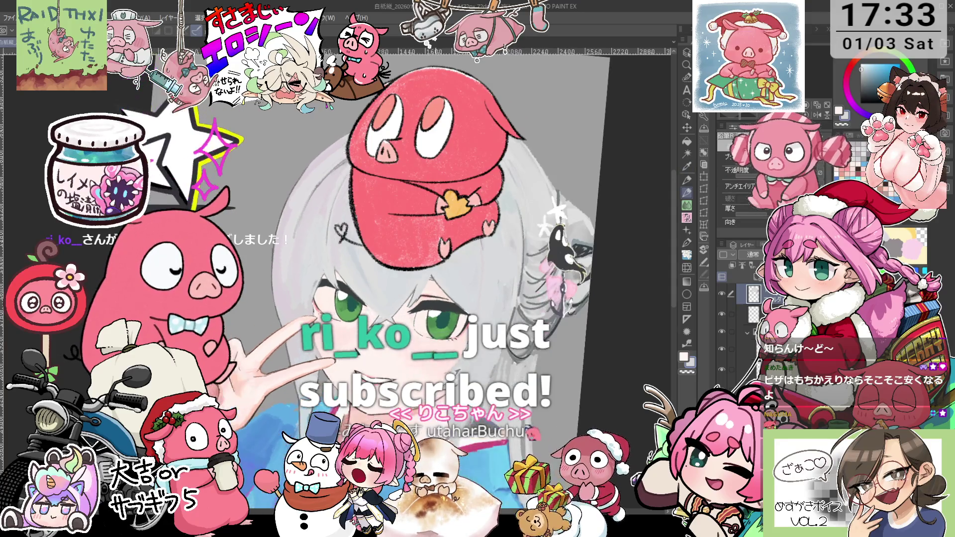
key(p)
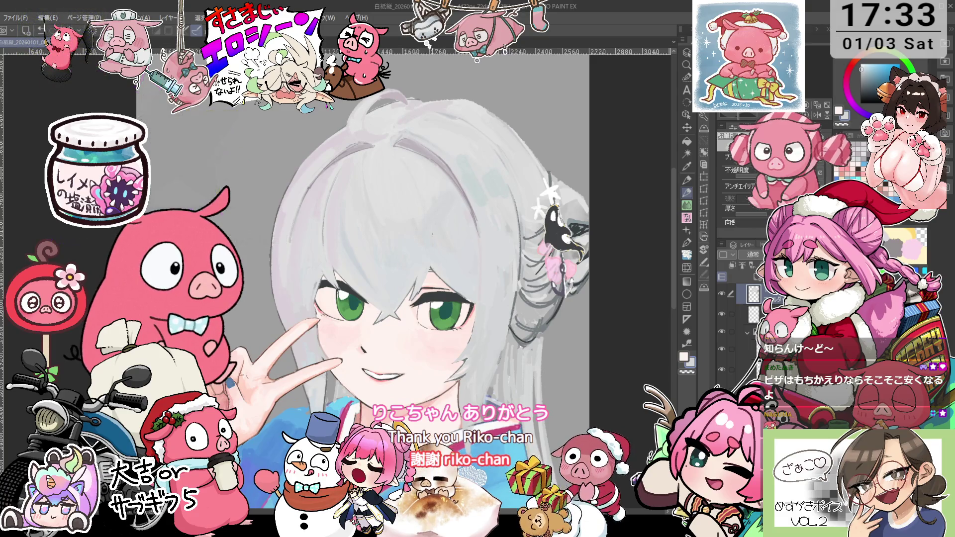
drag(430, 206, 468, 175)
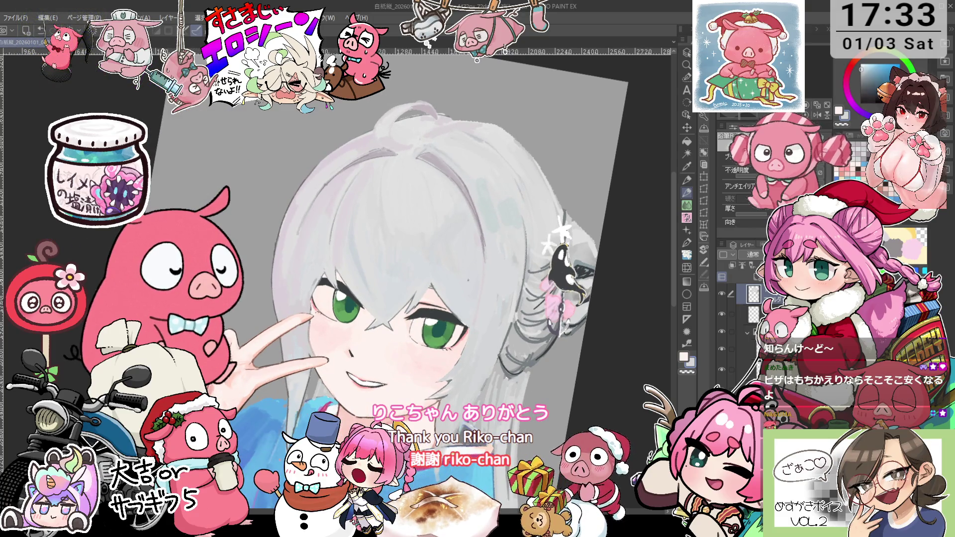
key(i)
key(p)
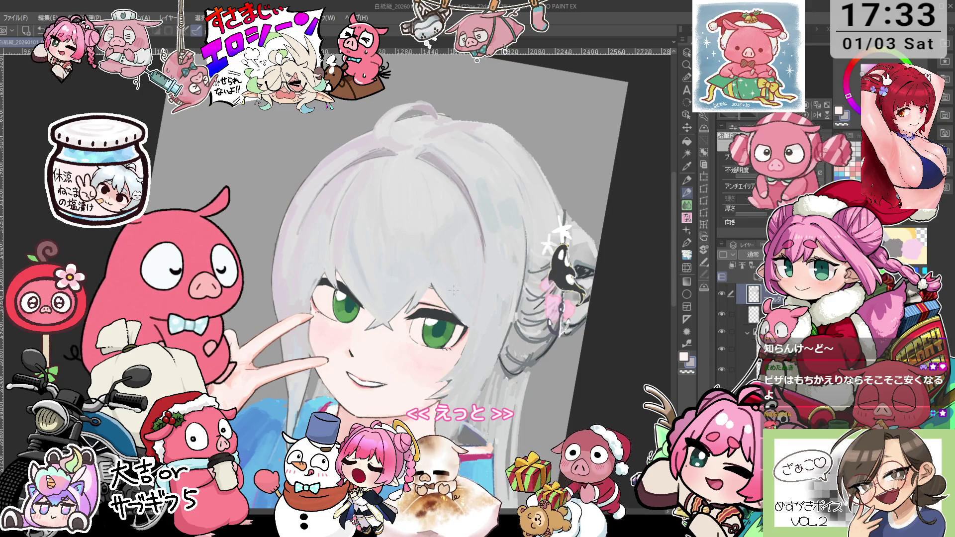
scroll(328, 264, up, 2)
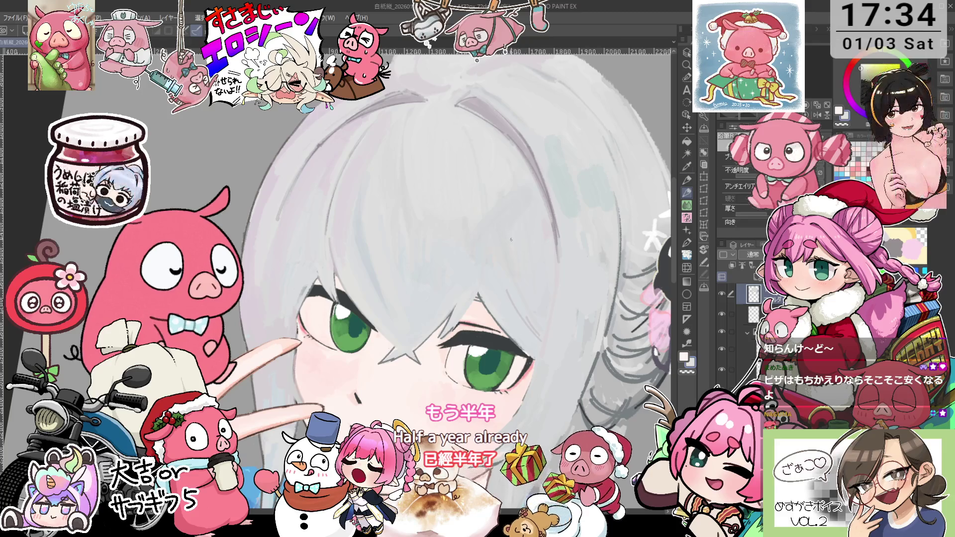
key(i)
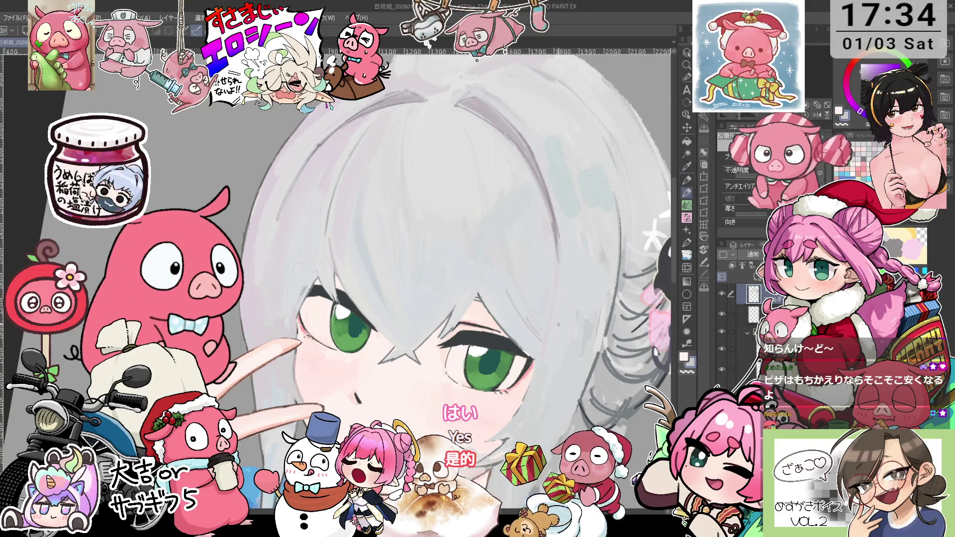
key(p)
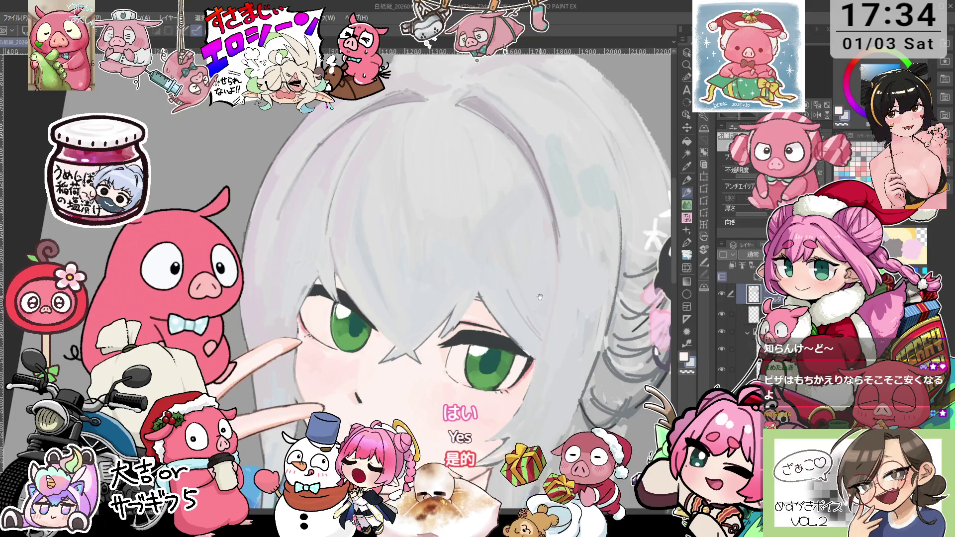
drag(540, 297, 500, 257)
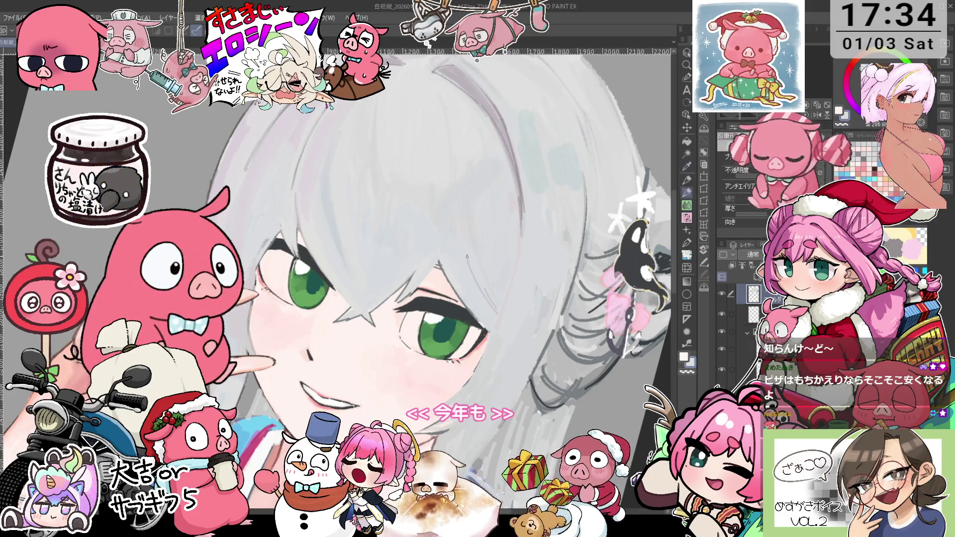
drag(466, 257, 509, 220)
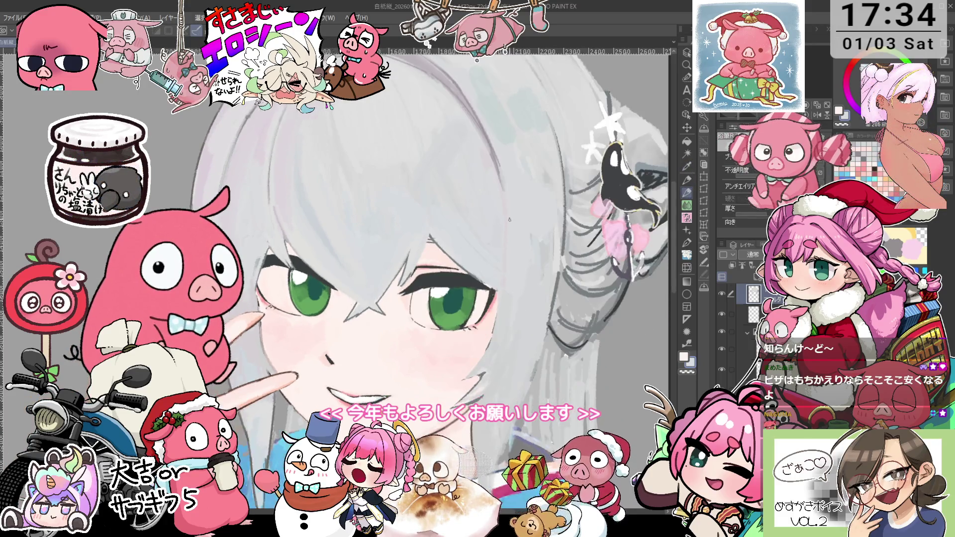
key(ctrl+0)
scroll(509, 219, up, 5)
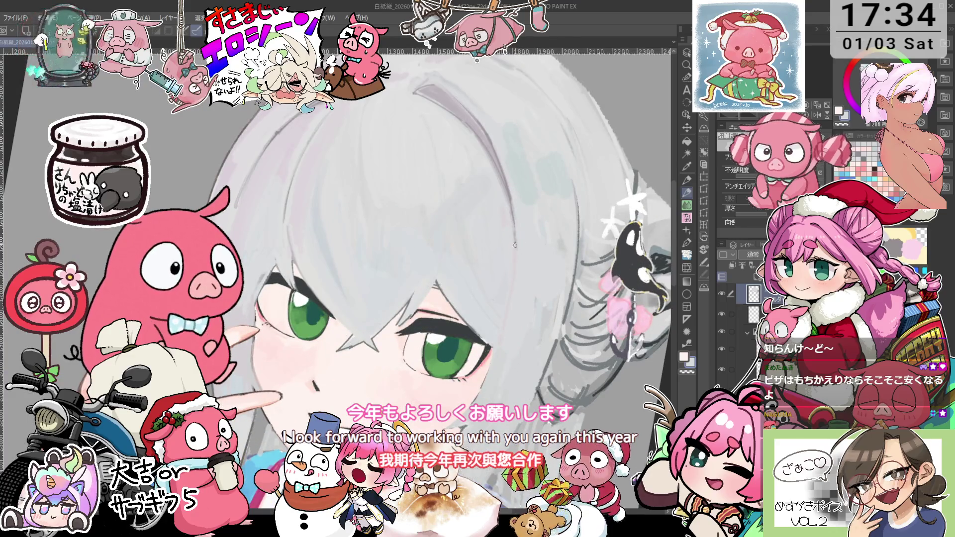
scroll(511, 227, down, 2)
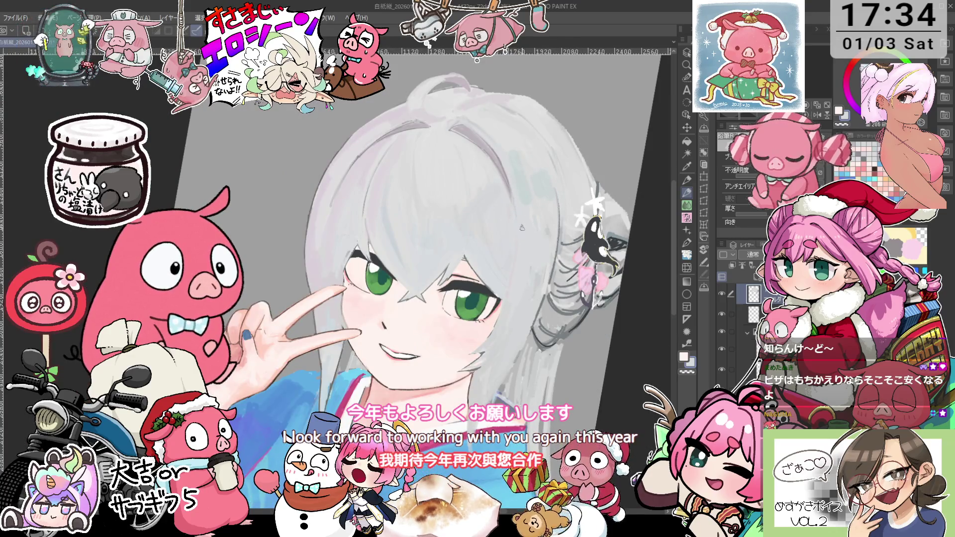
drag(532, 205, 348, 214)
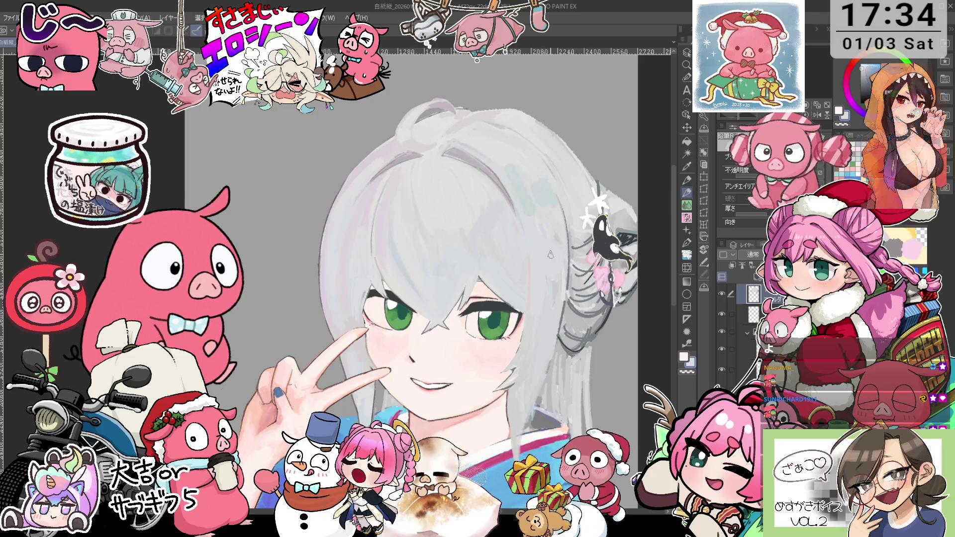
scroll(550, 254, up, 3)
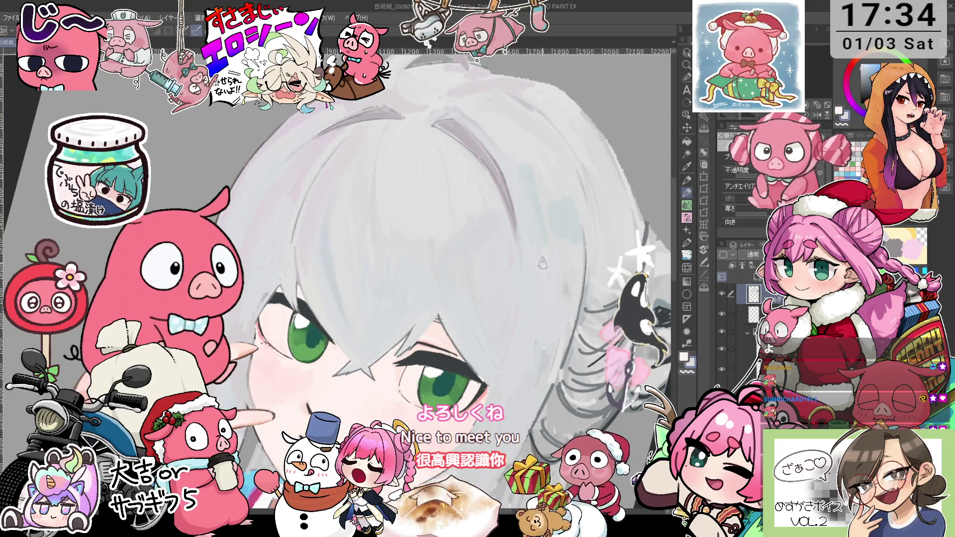
scroll(583, 241, down, 3)
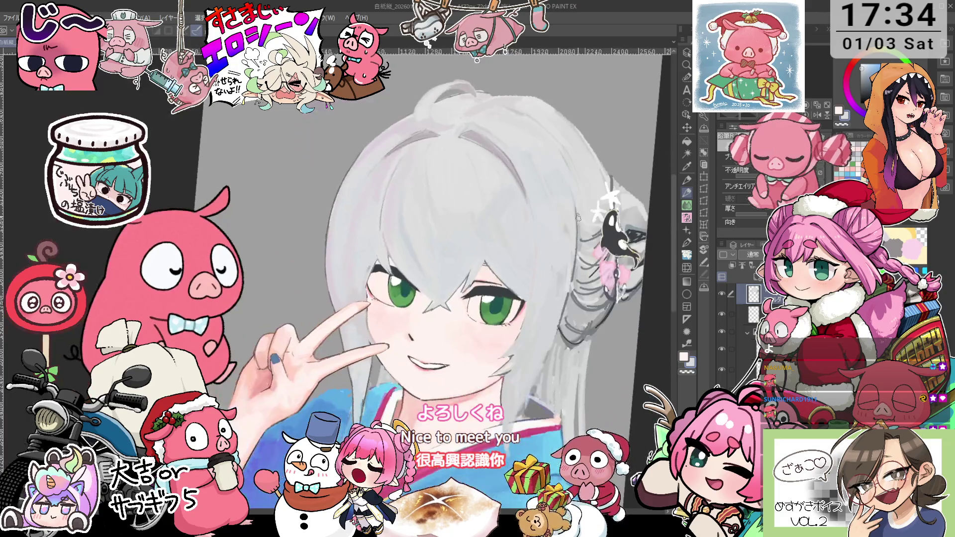
drag(565, 283, 553, 258)
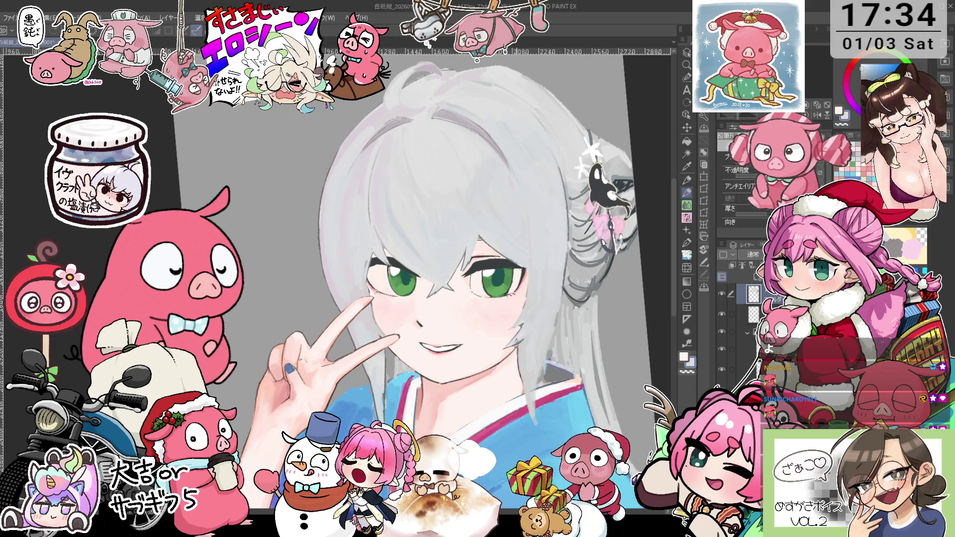
scroll(463, 279, down, 2)
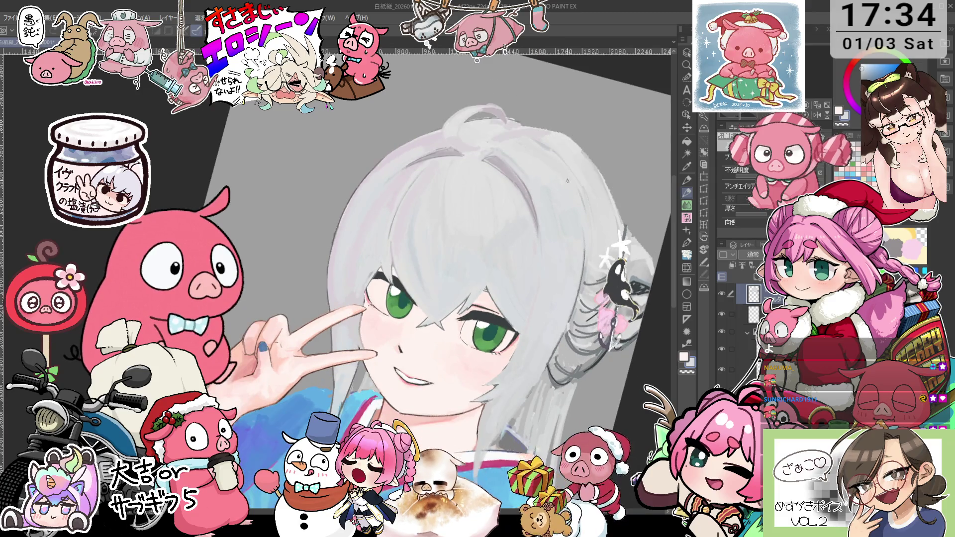
scroll(463, 279, down, 1)
scroll(463, 278, down, 1)
scroll(572, 232, up, 2)
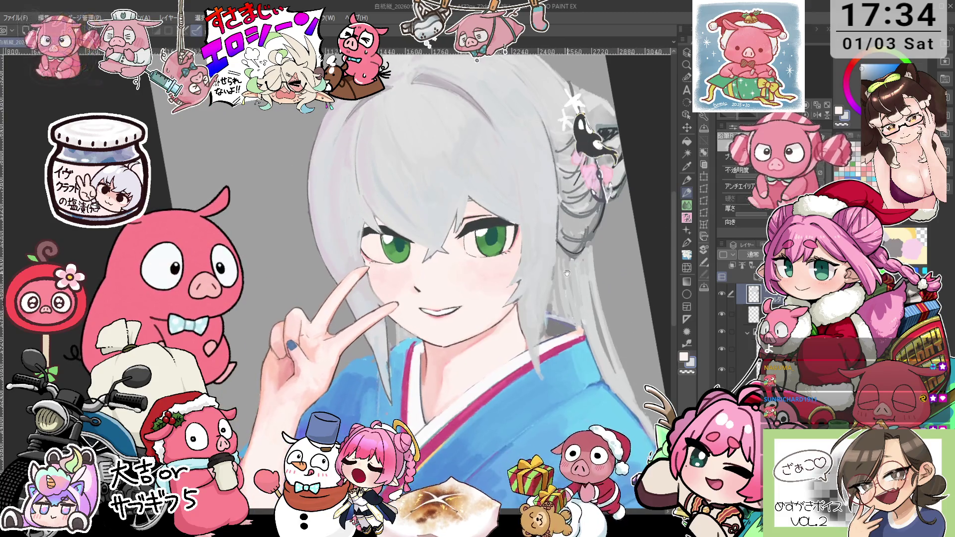
scroll(572, 232, up, 2)
scroll(572, 267, up, 2)
key(i)
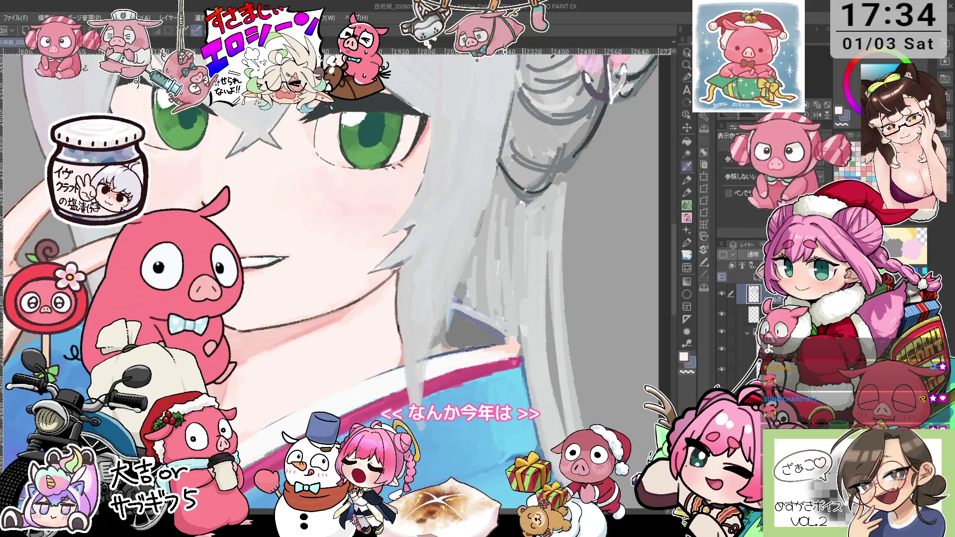
key(p)
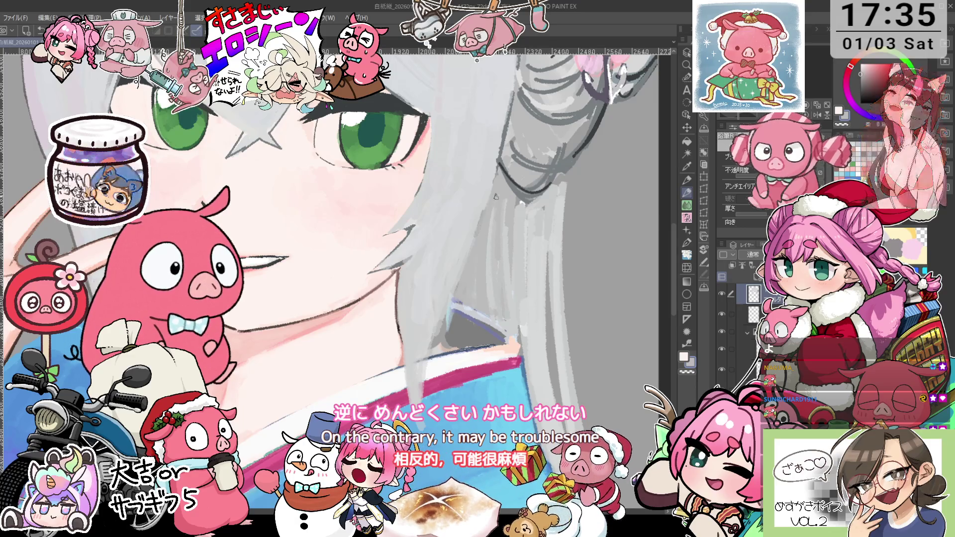
key(ctrl+0)
scroll(522, 319, up, 5)
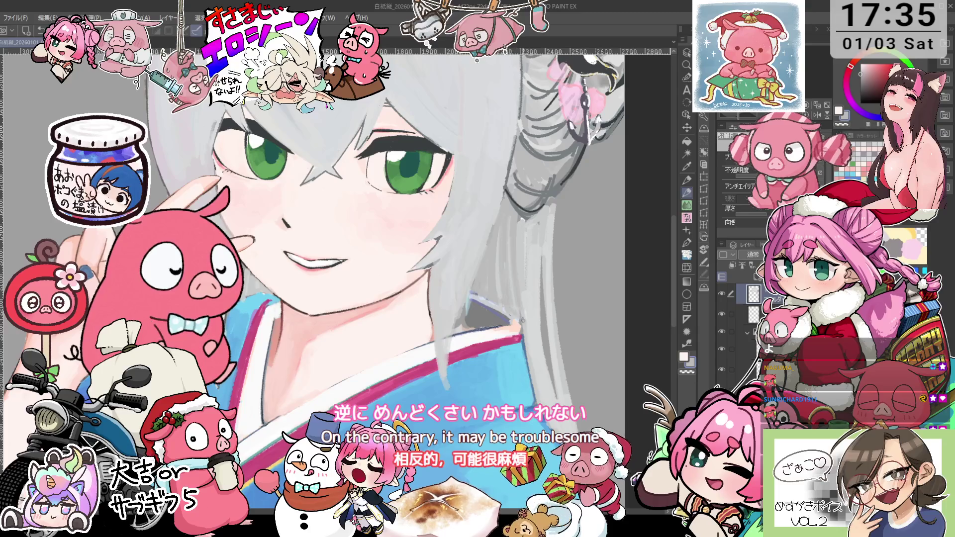
drag(496, 304, 506, 294)
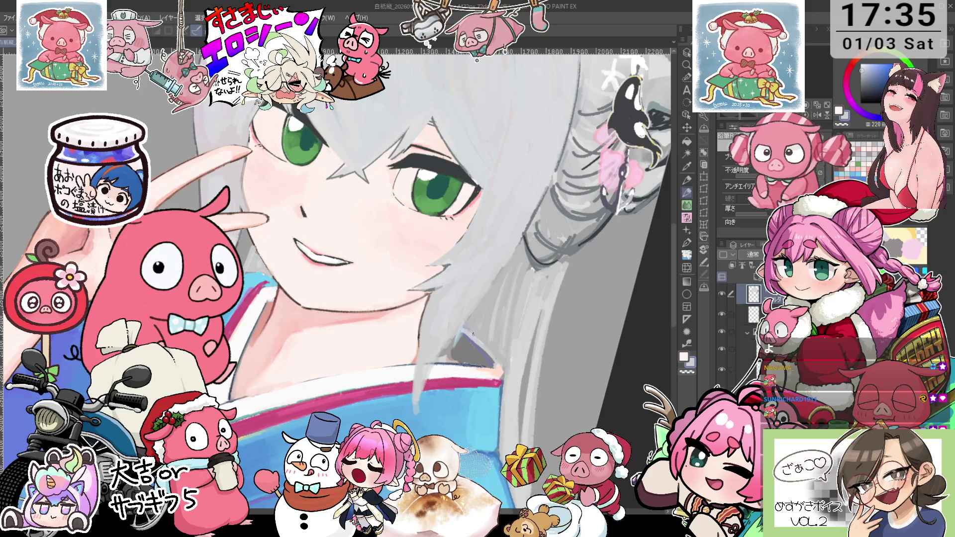
drag(495, 365, 467, 343)
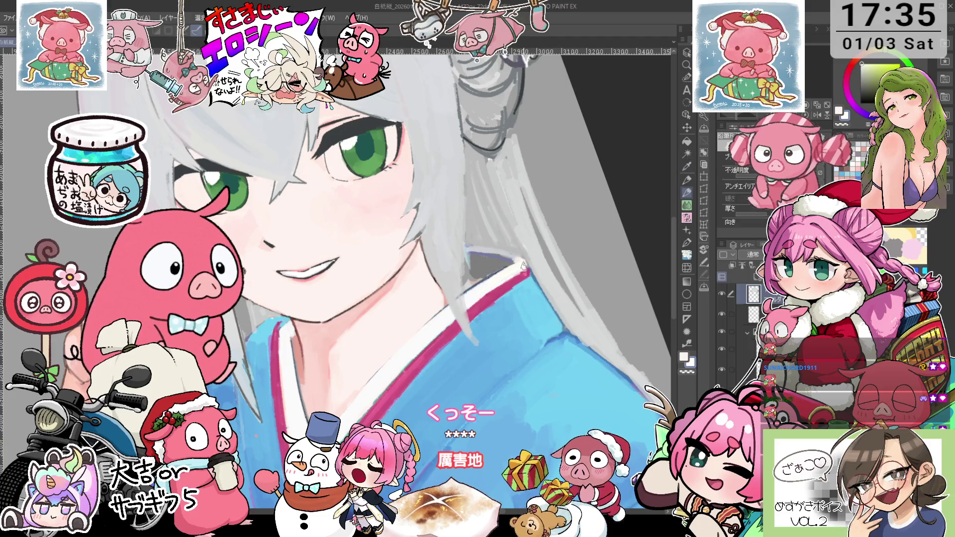
mouse_move(523, 266)
mouse_down()
mouse_move(577, 184)
mouse_move(570, 219)
mouse_move(588, 256)
mouse_move(460, 177)
mouse_up()
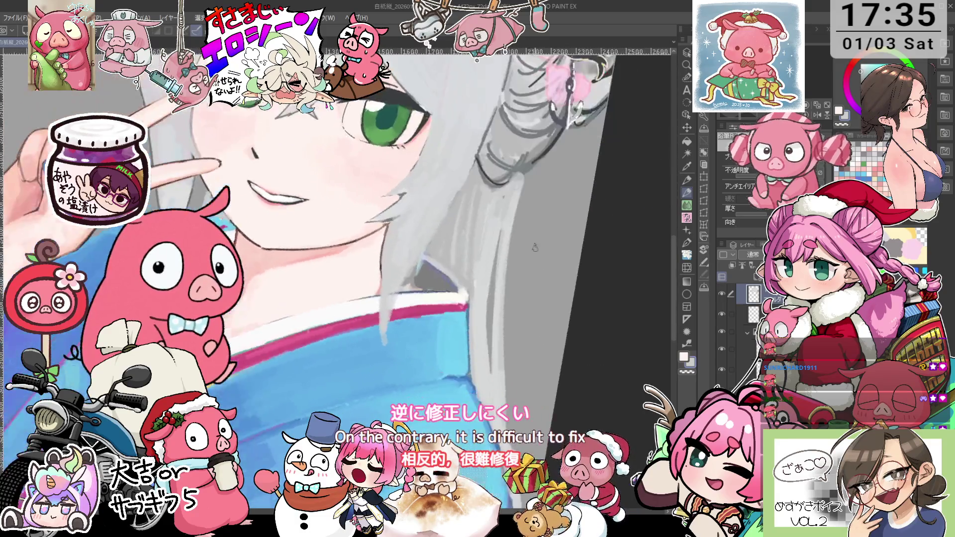
key(p)
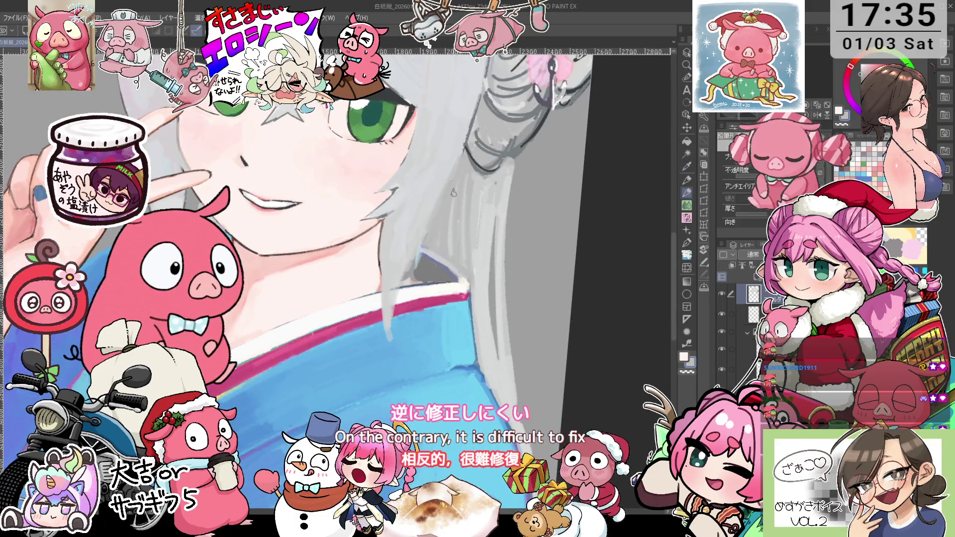
scroll(453, 193, down, 5)
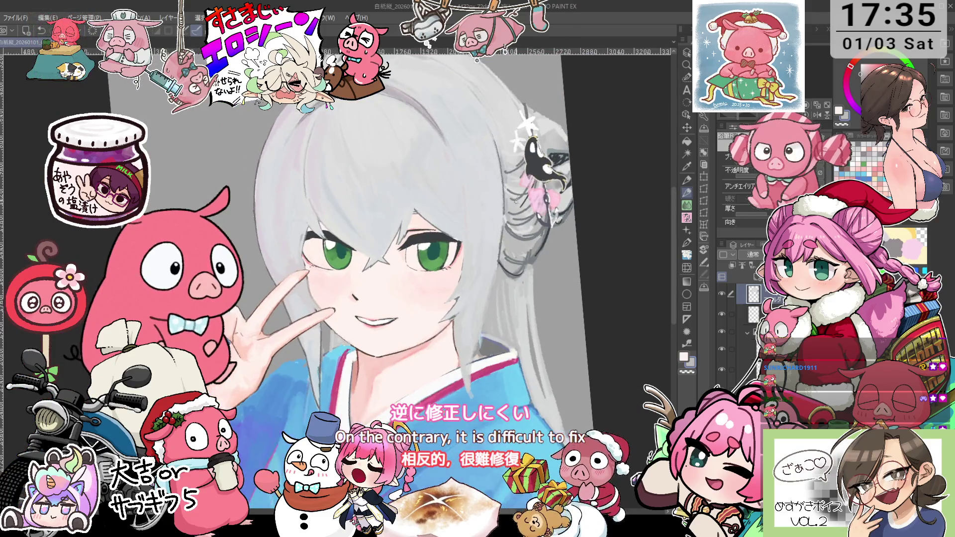
scroll(388, 278, down, 2)
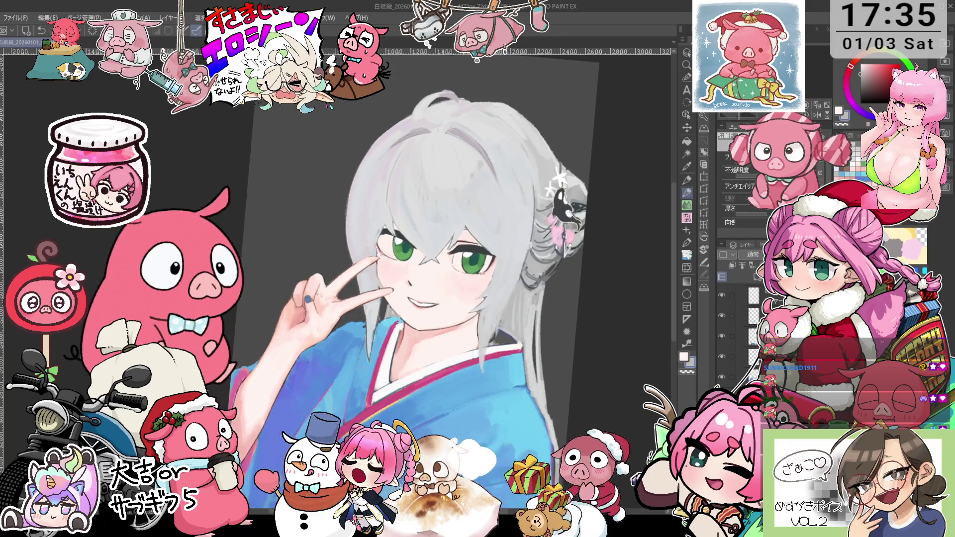
drag(572, 162, 580, 190)
scroll(534, 241, up, 3)
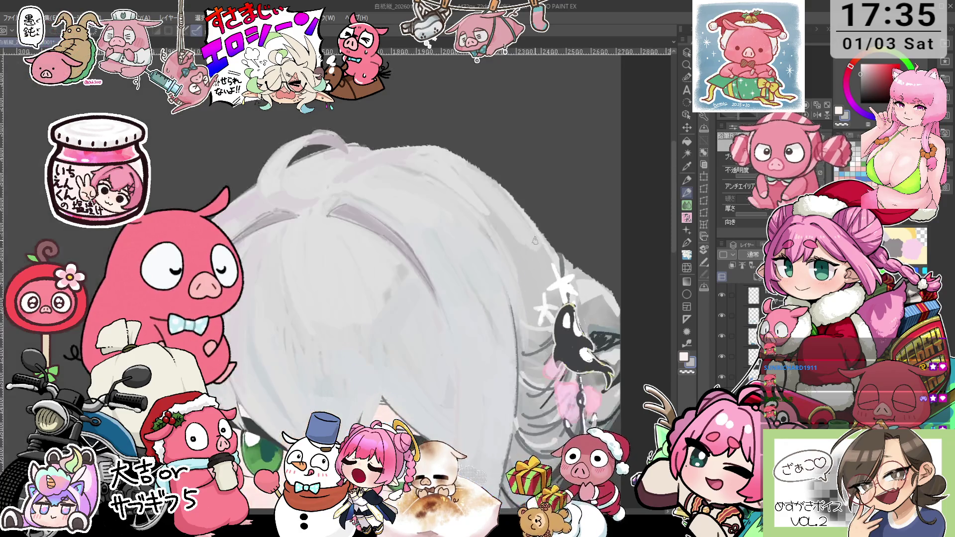
key(asciicircum)
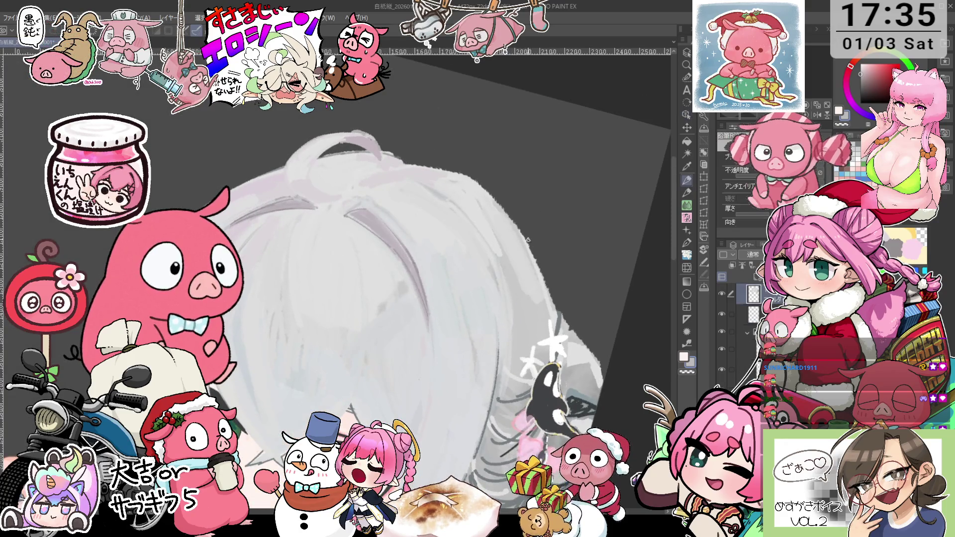
drag(557, 305, 340, 351)
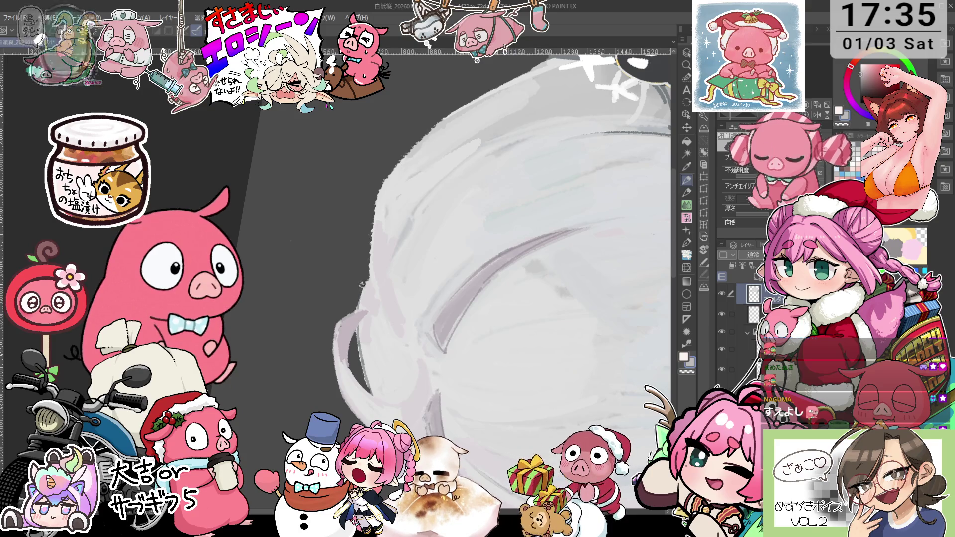
drag(352, 305, 376, 235)
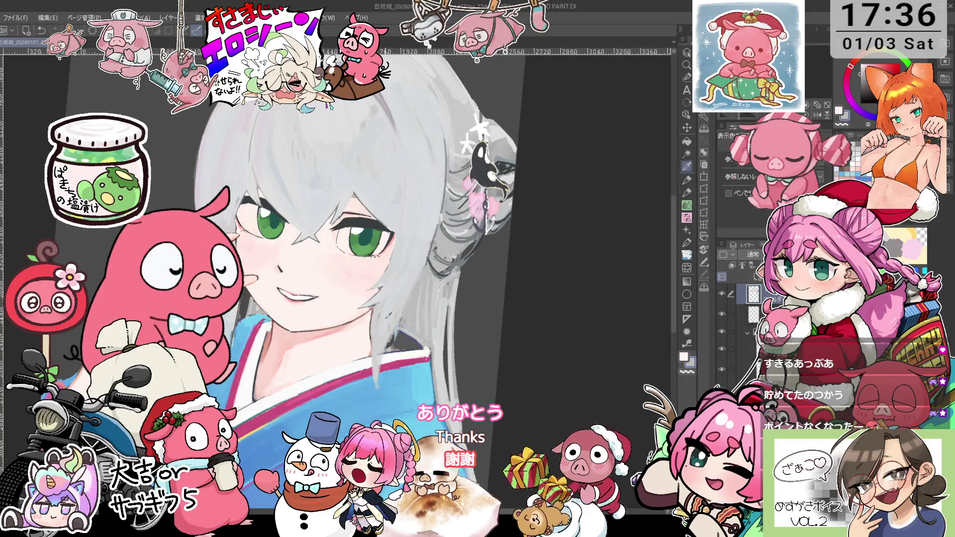
Pick the blue Color Set swatch, then level, rotate and zoom the view onto the face.
alt+click(380, 315)
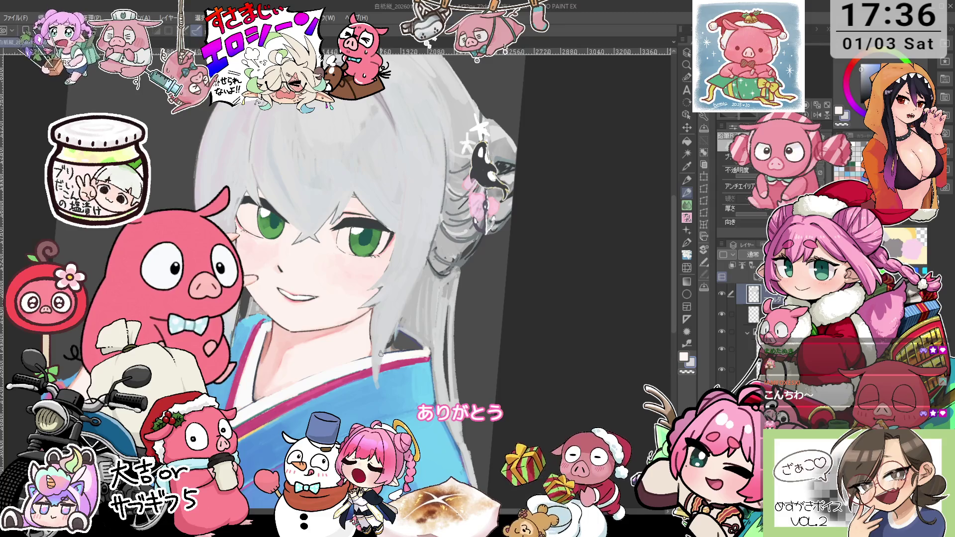
key(ctrl+at)
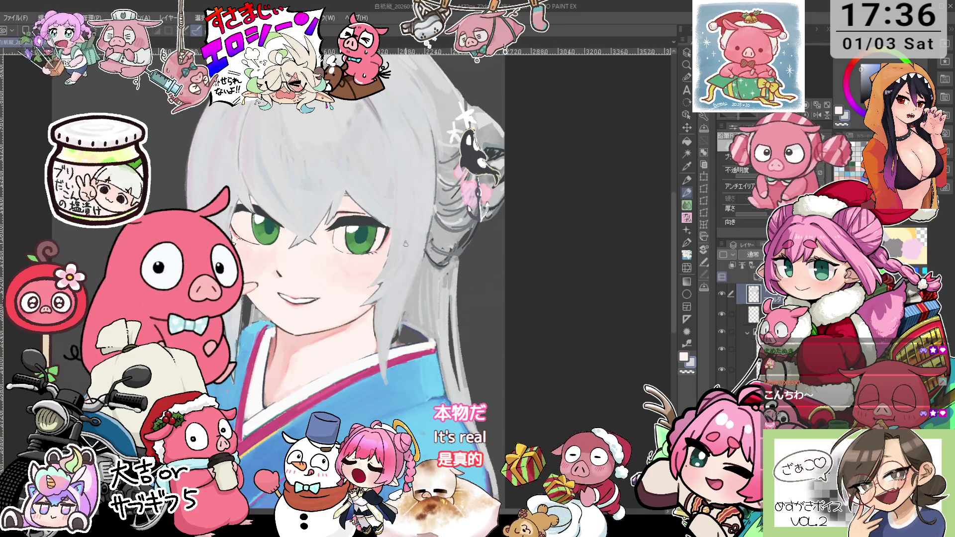
drag(403, 264, 436, 209)
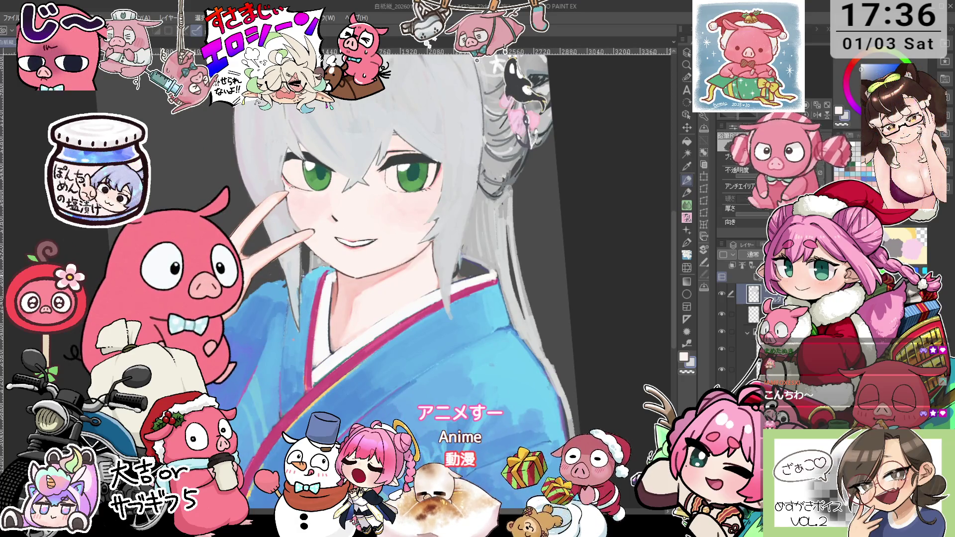
scroll(348, 328, up, 2)
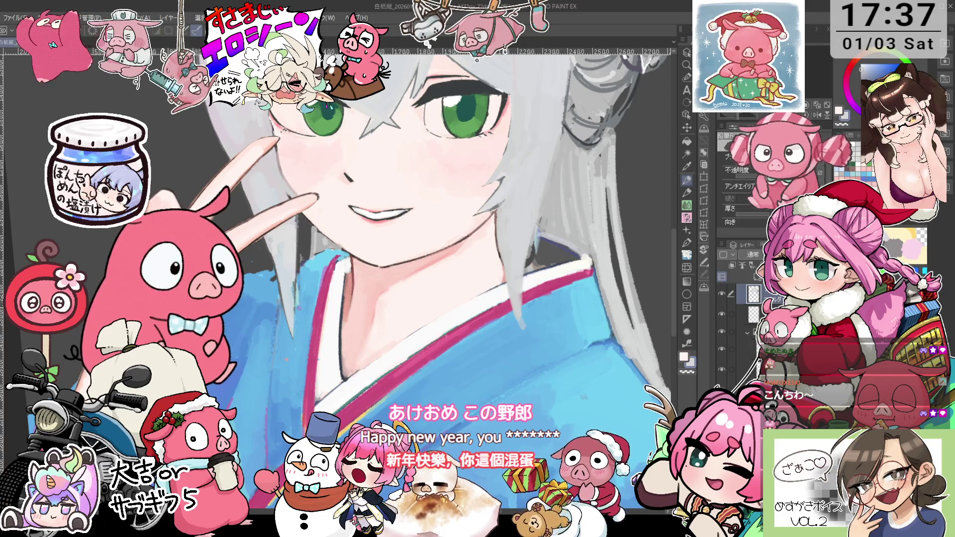
scroll(301, 235, down, 2)
mouse_move(541, 202)
mouse_down()
mouse_move(517, 214)
mouse_move(368, 202)
mouse_up()
key(i)
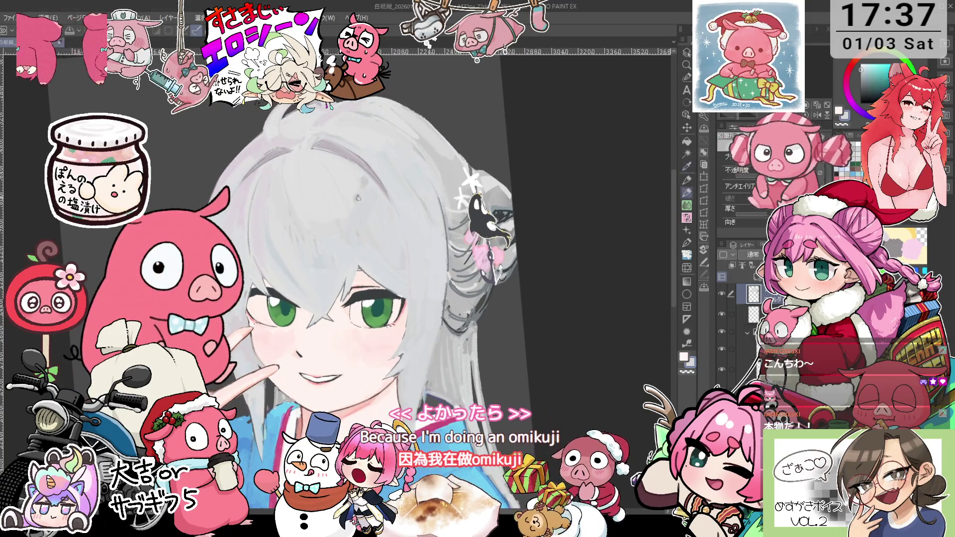
key(p)
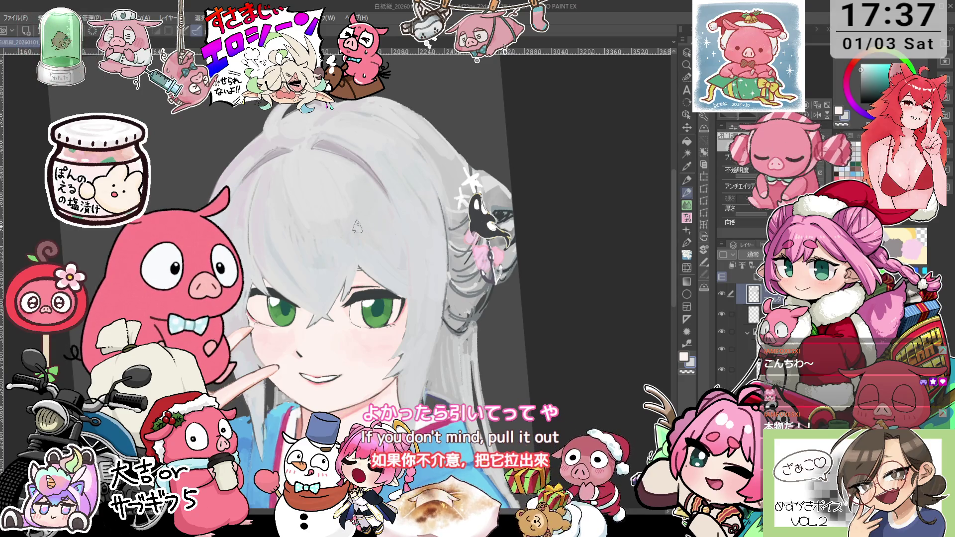
drag(357, 228, 307, 191)
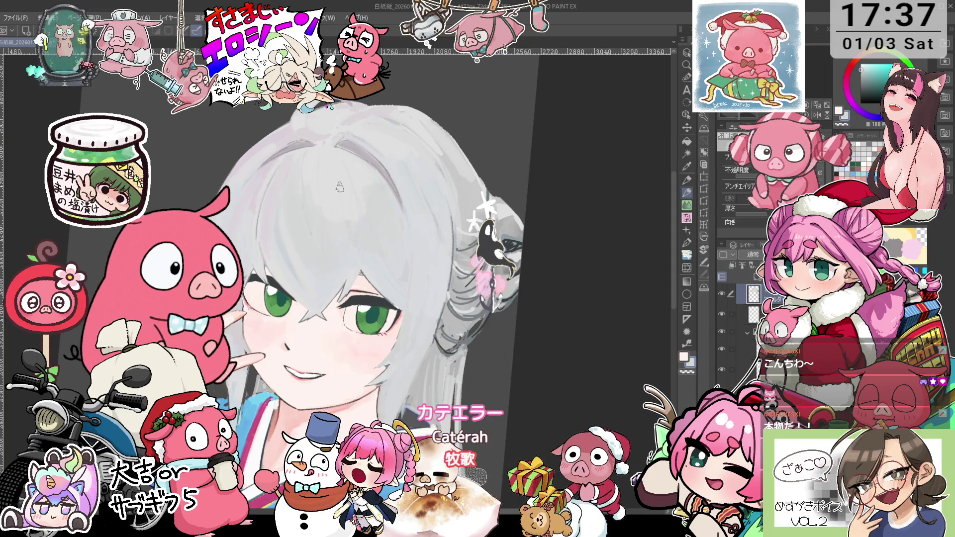
drag(341, 227, 446, 191)
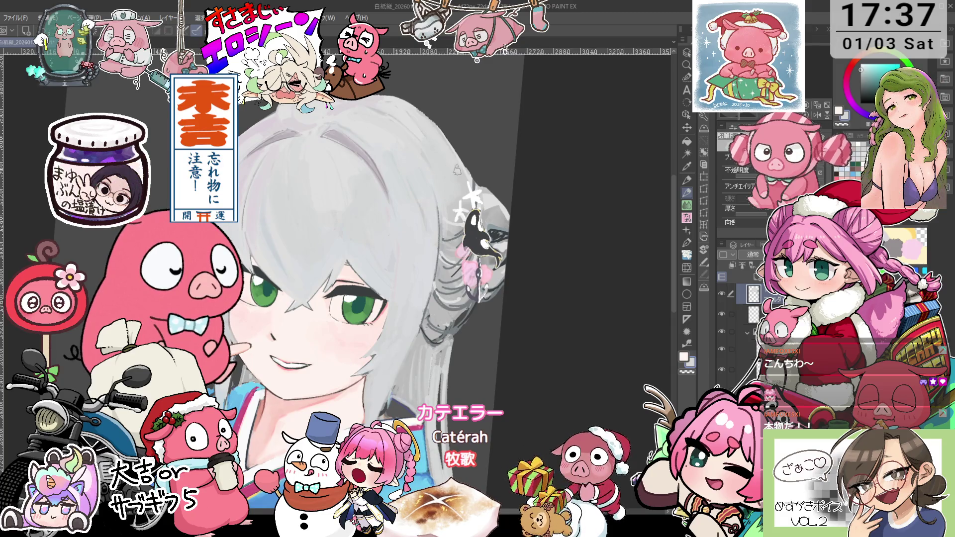
drag(458, 173, 468, 222)
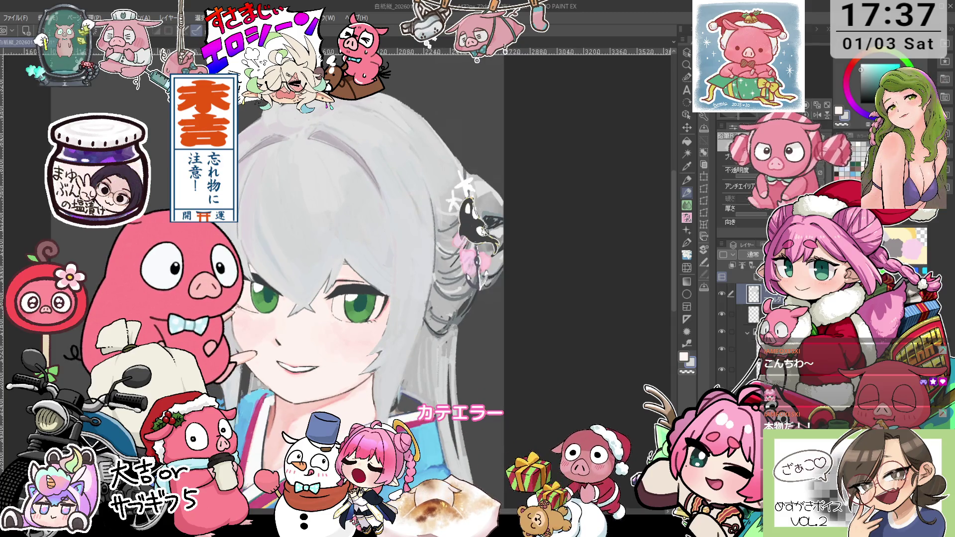
scroll(457, 155, up, 3)
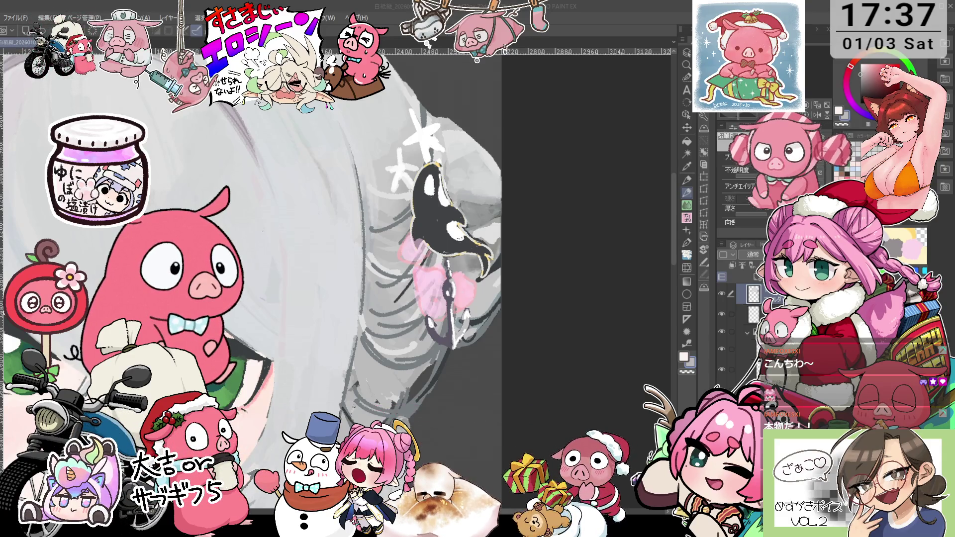
key(ctrl+minus)
key(ctrl+minus)
key(ctrl+plus)
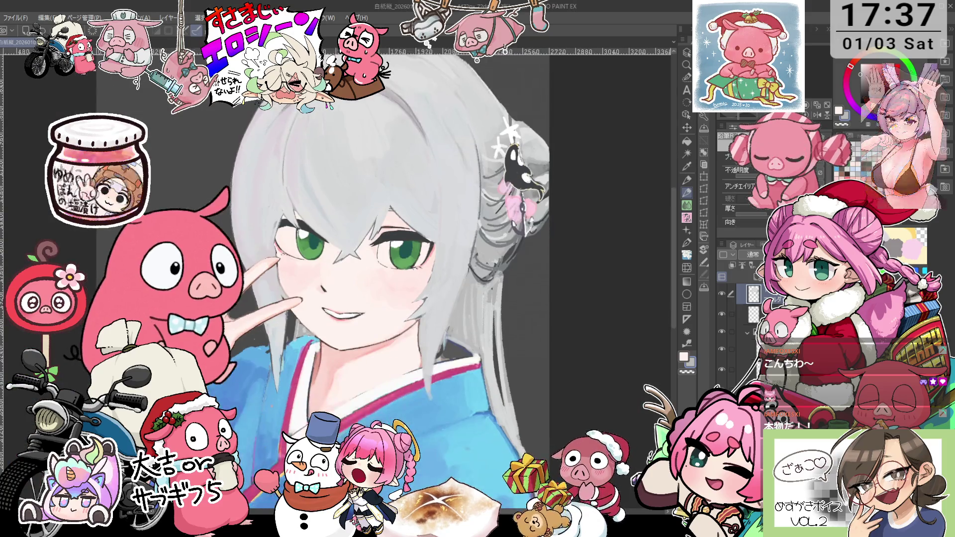
key(ctrl+plus)
key(ctrl+plus)
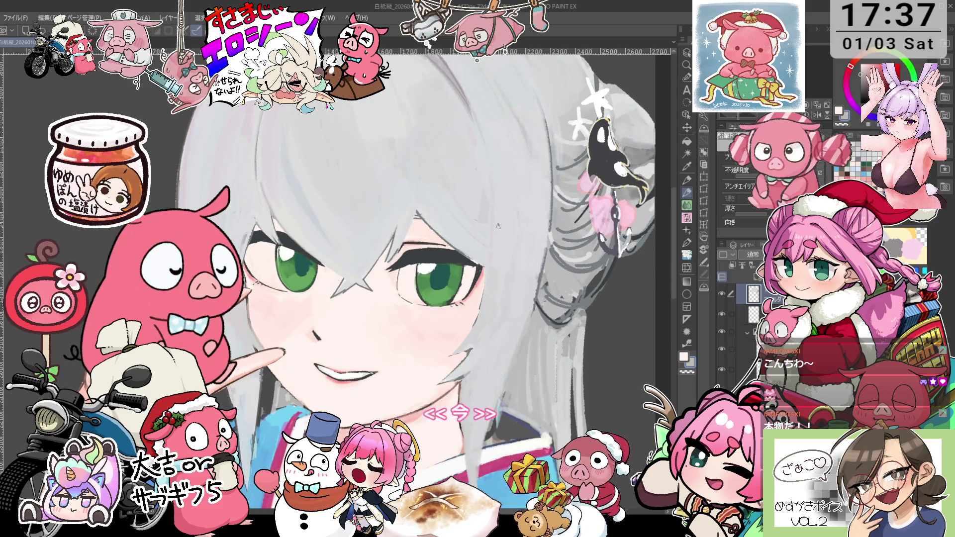
key(ctrl+minus)
key(ctrl+minus)
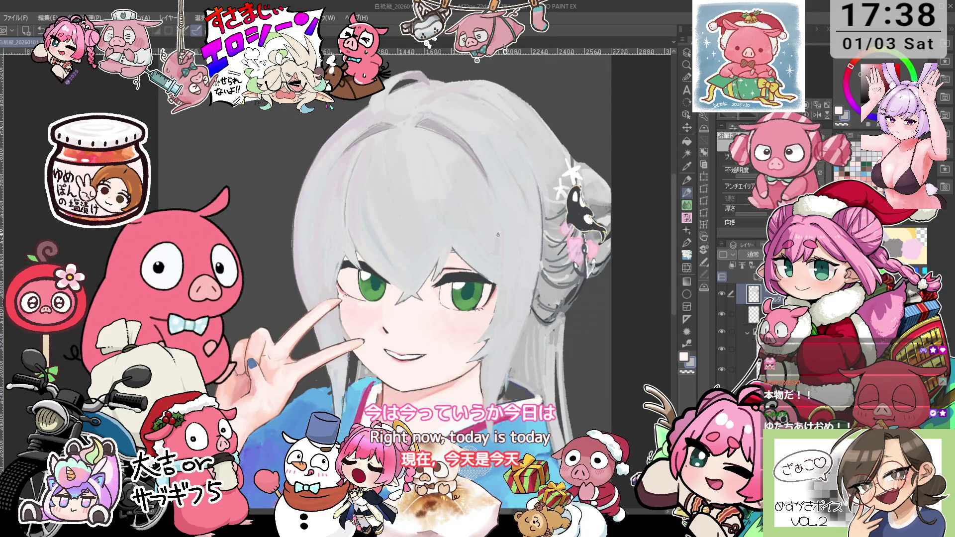
key(asciicircum)
key(i)
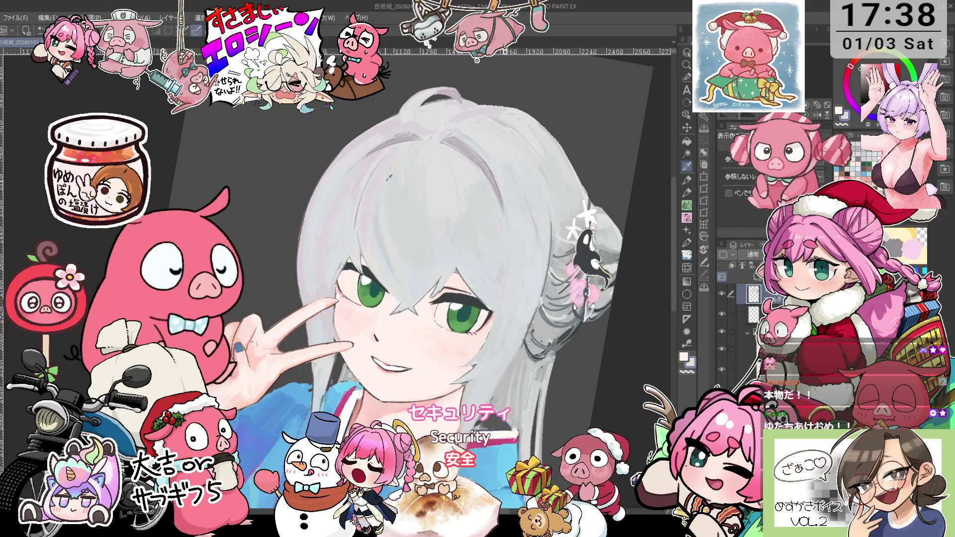
key(p)
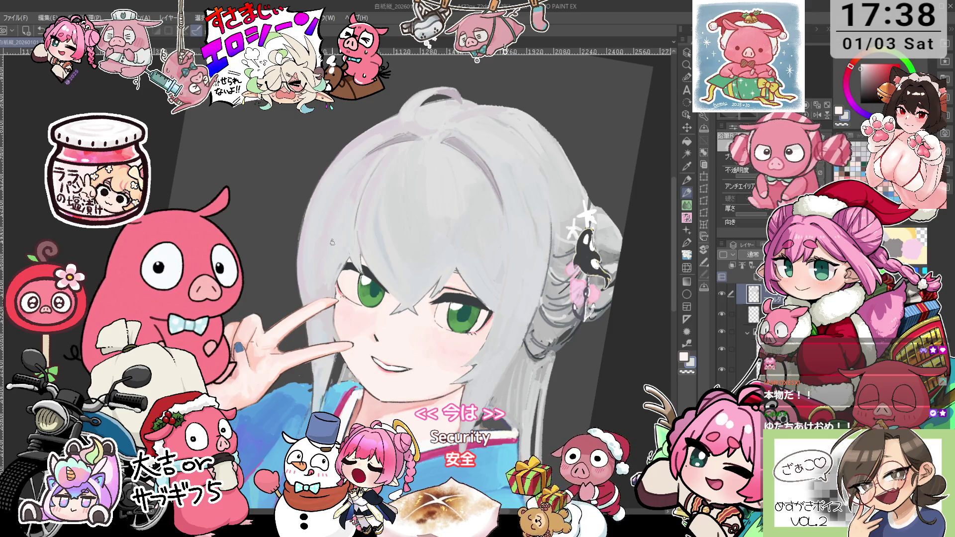
key(i)
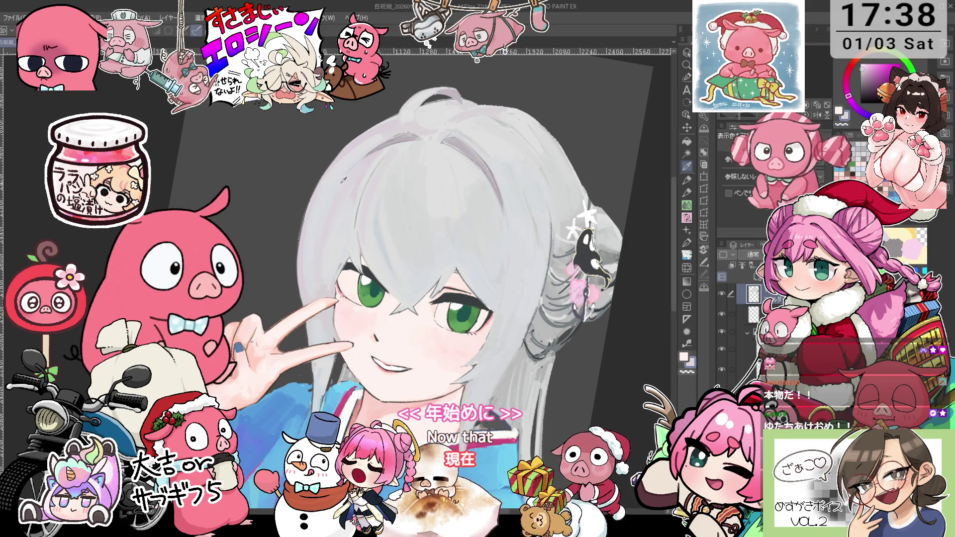
key(p)
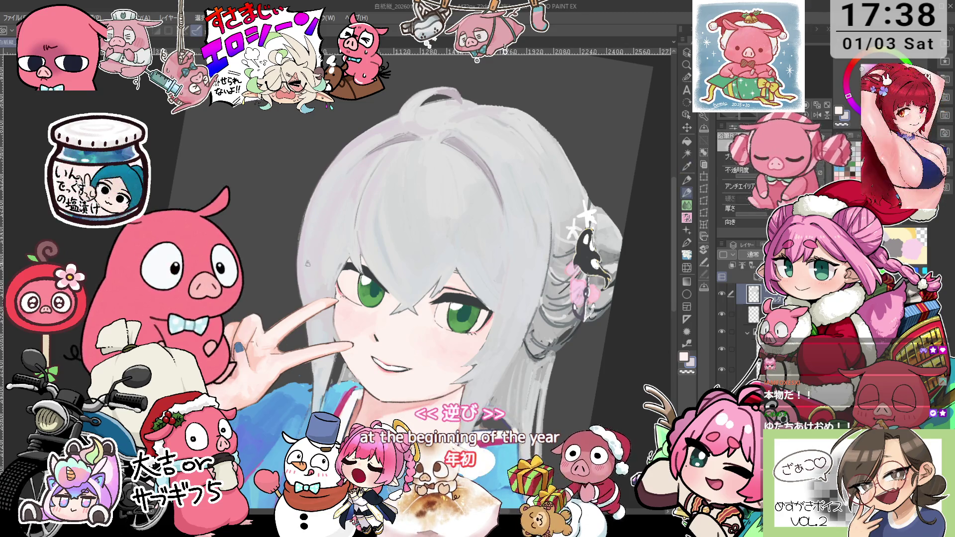
mouse_move(308, 262)
mouse_down()
mouse_move(340, 246)
mouse_move(340, 169)
mouse_up()
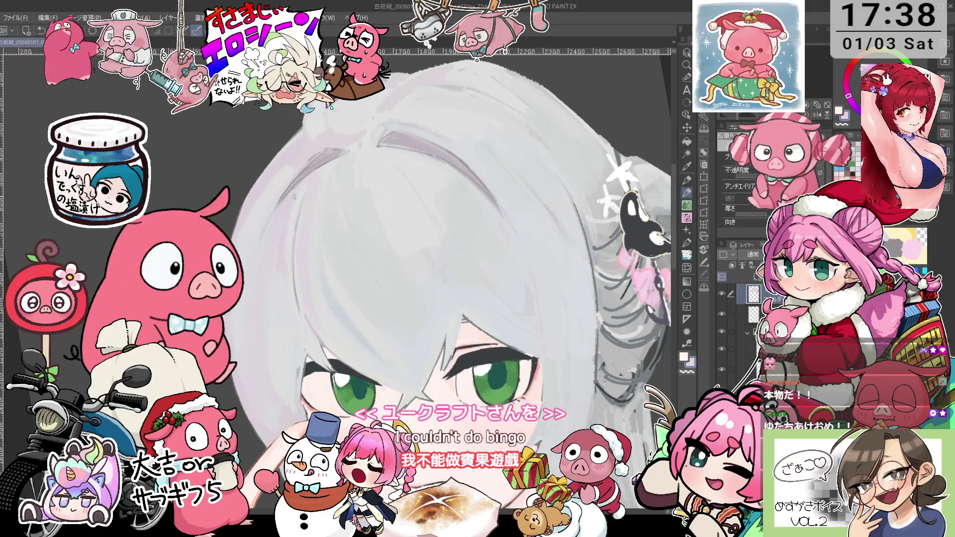
mouse_move(295, 196)
mouse_down()
mouse_move(449, 283)
mouse_move(369, 236)
mouse_up()
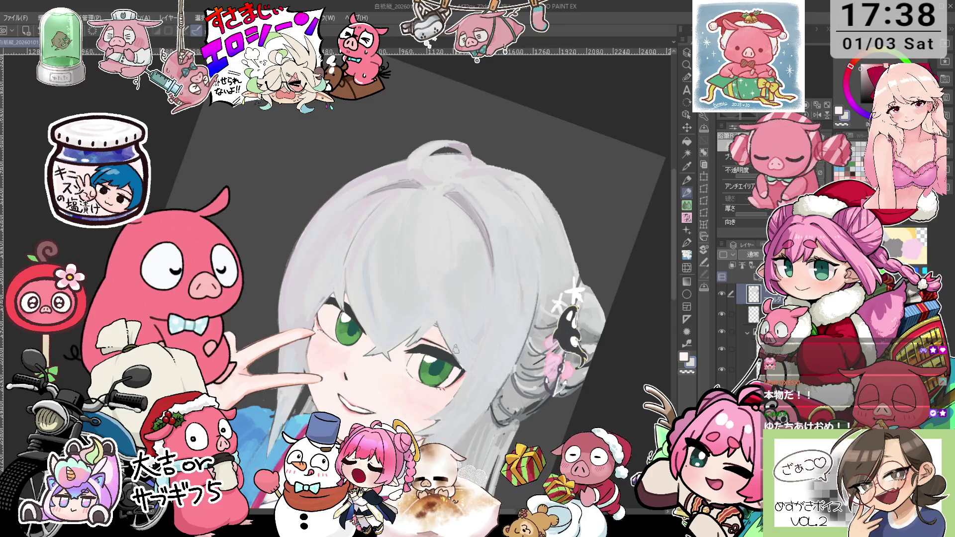
drag(464, 367, 485, 237)
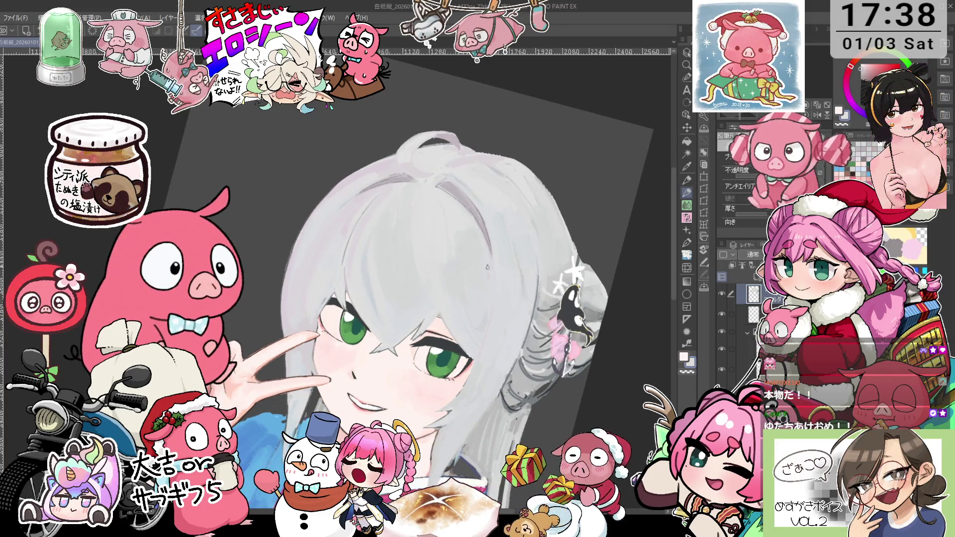
drag(489, 259, 484, 175)
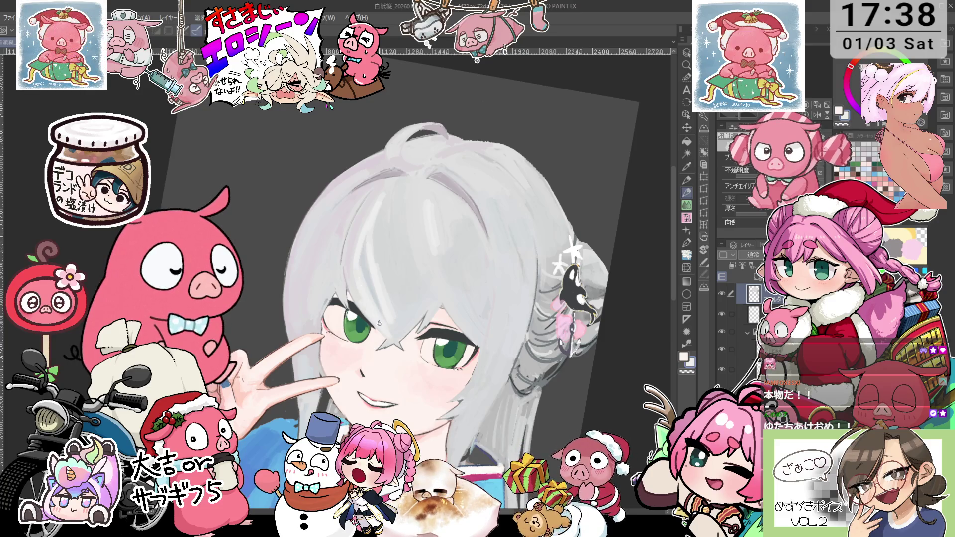
drag(386, 182, 342, 225)
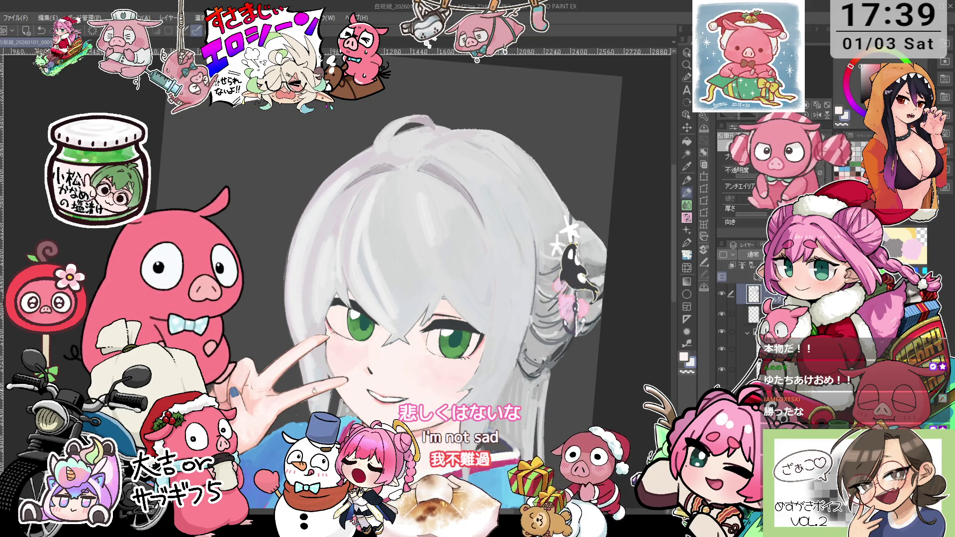
mouse_move(306, 378)
mouse_down()
mouse_move(355, 359)
mouse_move(347, 232)
mouse_up()
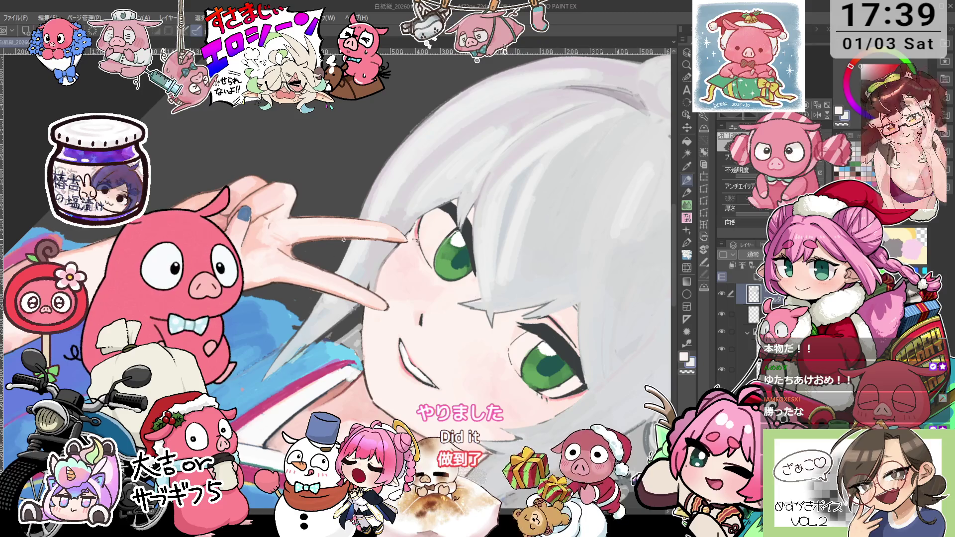
Straighten the view upright and paint a light stroke across a section of silver hair.
key(minus)
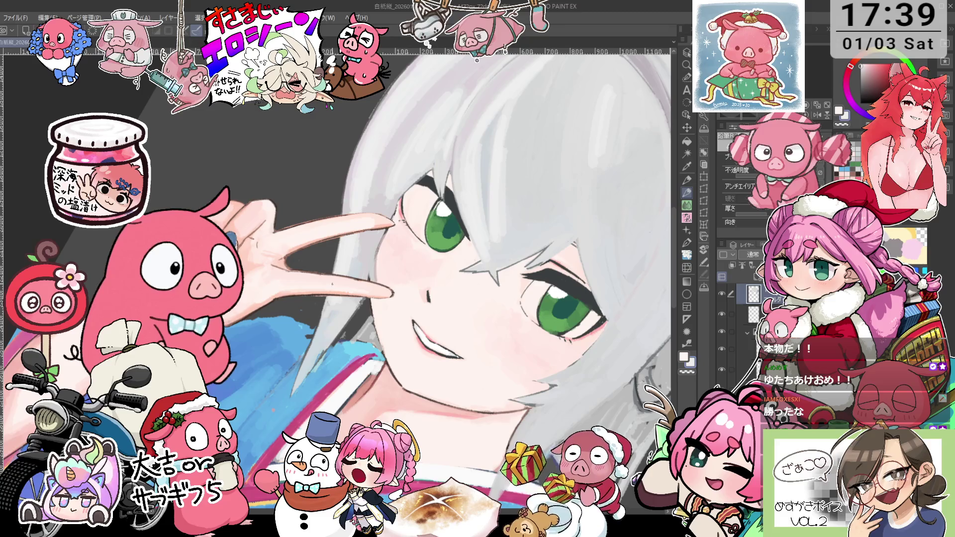
scroll(437, 253, down, 5)
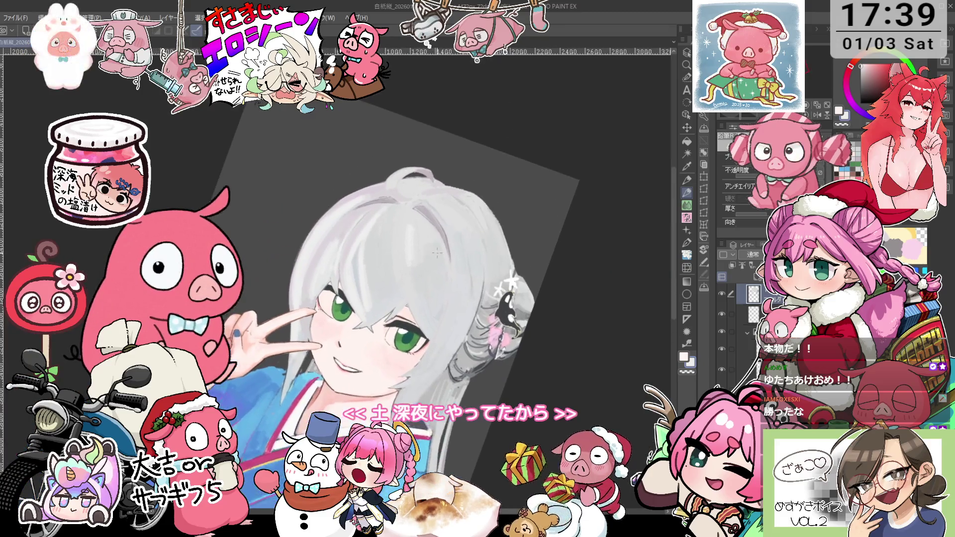
scroll(437, 253, up, 1)
scroll(406, 334, up, 1)
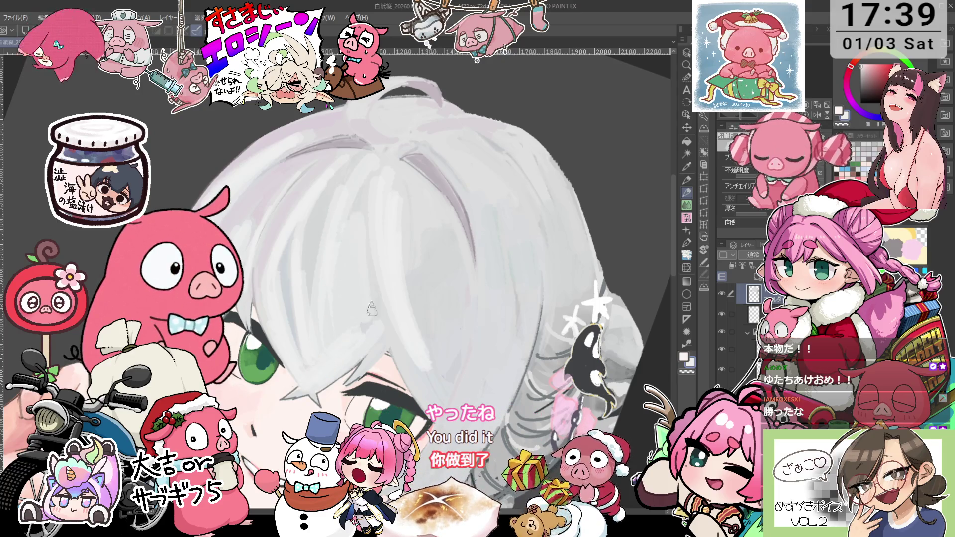
scroll(331, 279, down, 3)
scroll(263, 285, down, 3)
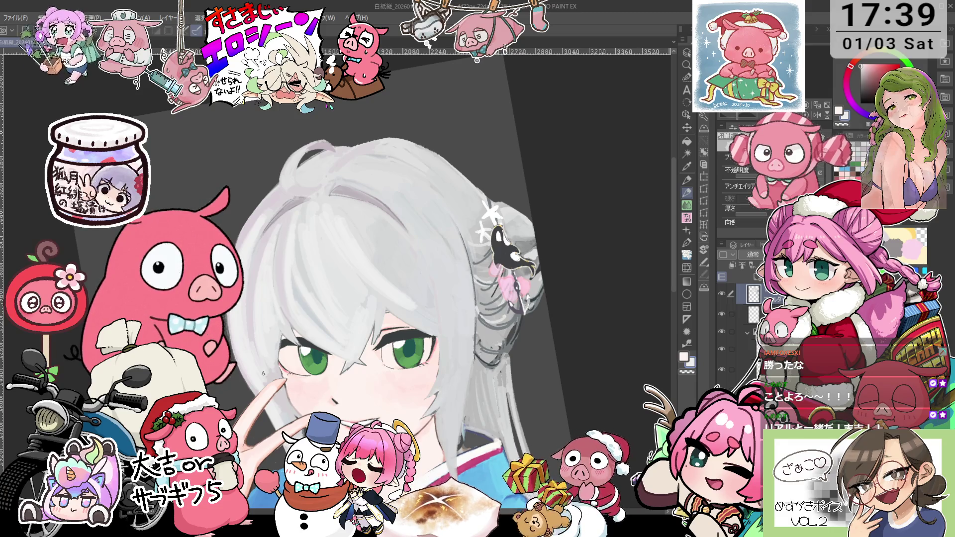
key(ctrl+0)
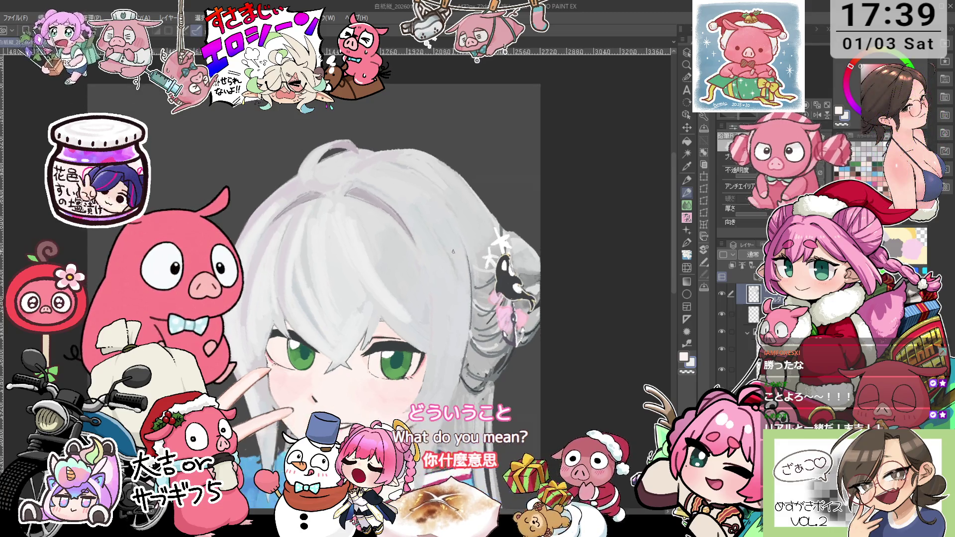
mouse_move(388, 251)
mouse_down()
mouse_move(378, 250)
mouse_move(408, 278)
mouse_move(367, 220)
mouse_move(435, 225)
mouse_up()
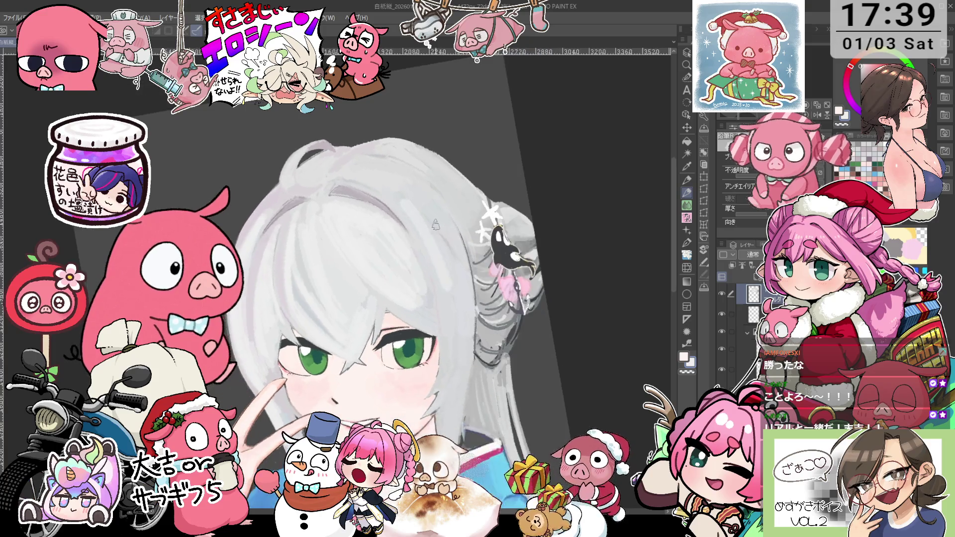
Rotate the view through several angles, set it straight again and zoom in.
drag(391, 191, 444, 240)
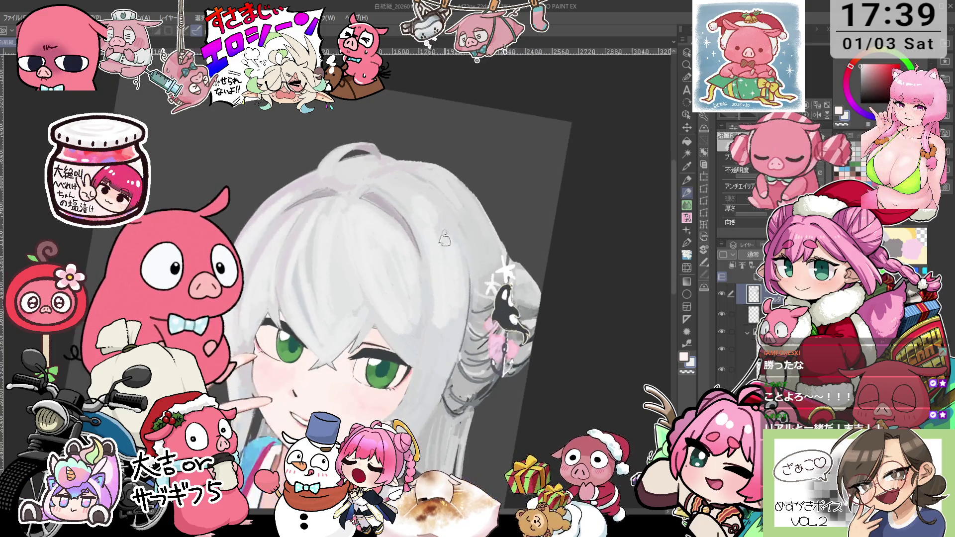
drag(463, 286, 447, 244)
drag(446, 301, 447, 224)
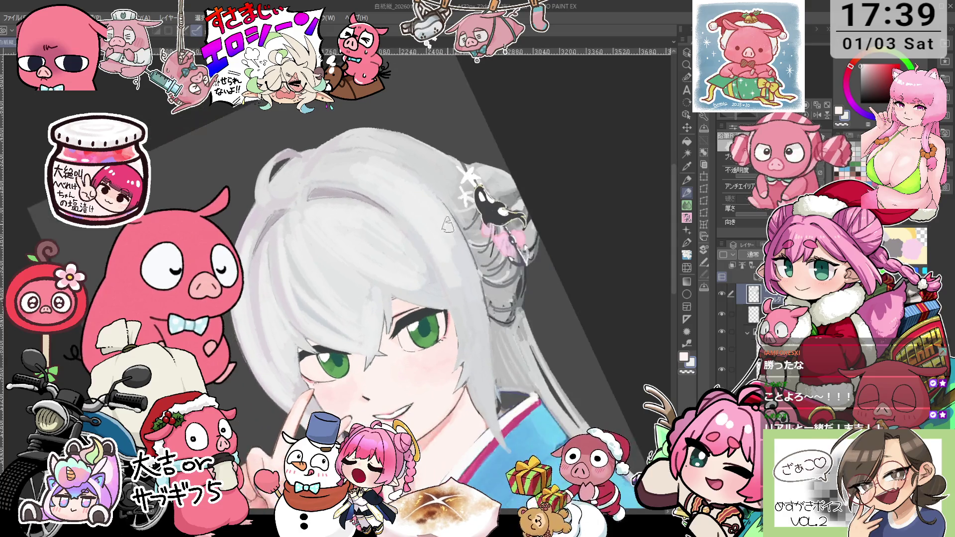
drag(470, 298, 402, 256)
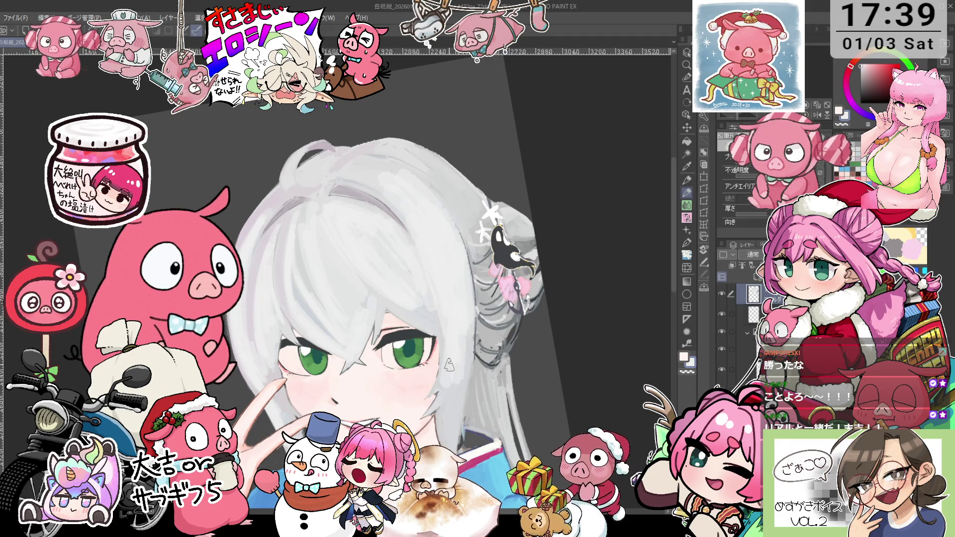
drag(447, 320, 375, 347)
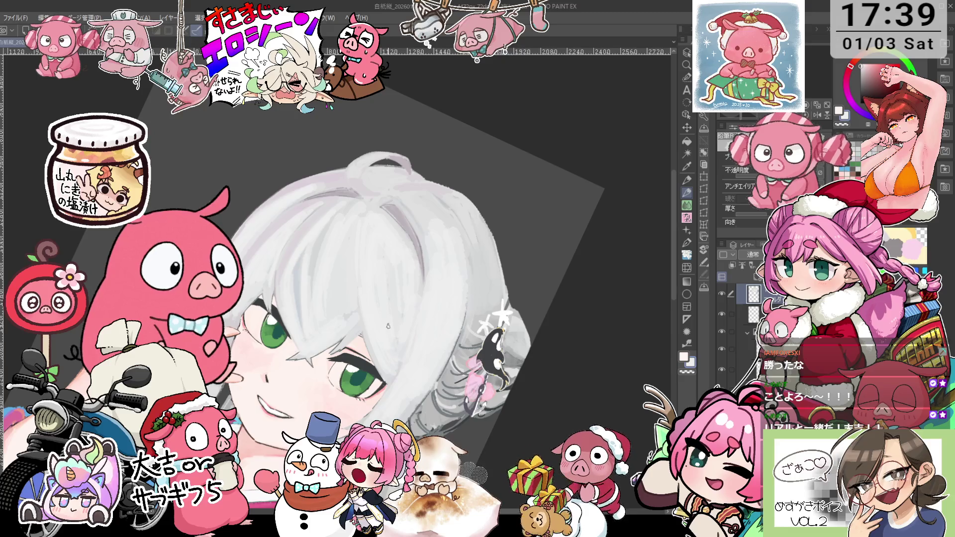
drag(396, 364, 323, 228)
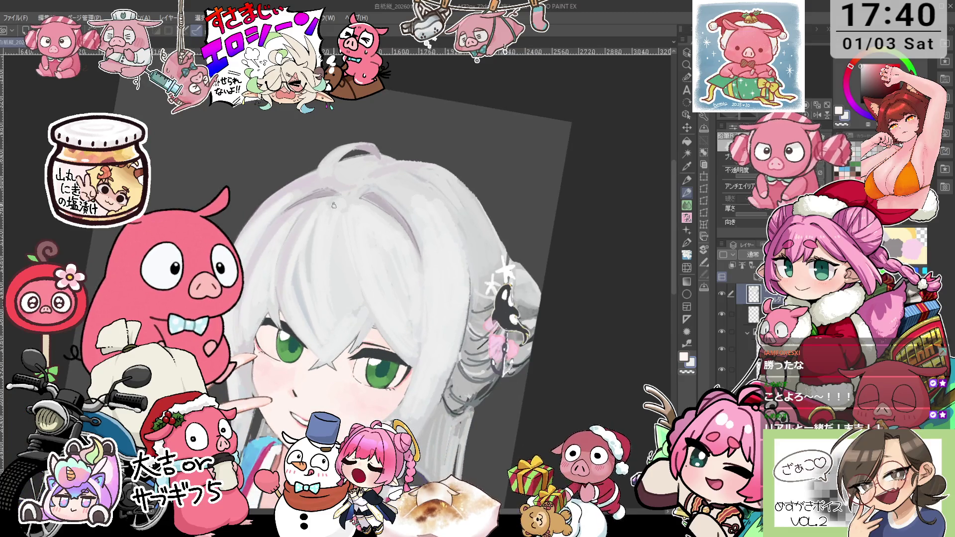
mouse_move(309, 210)
mouse_down()
mouse_move(248, 313)
mouse_move(257, 381)
mouse_up()
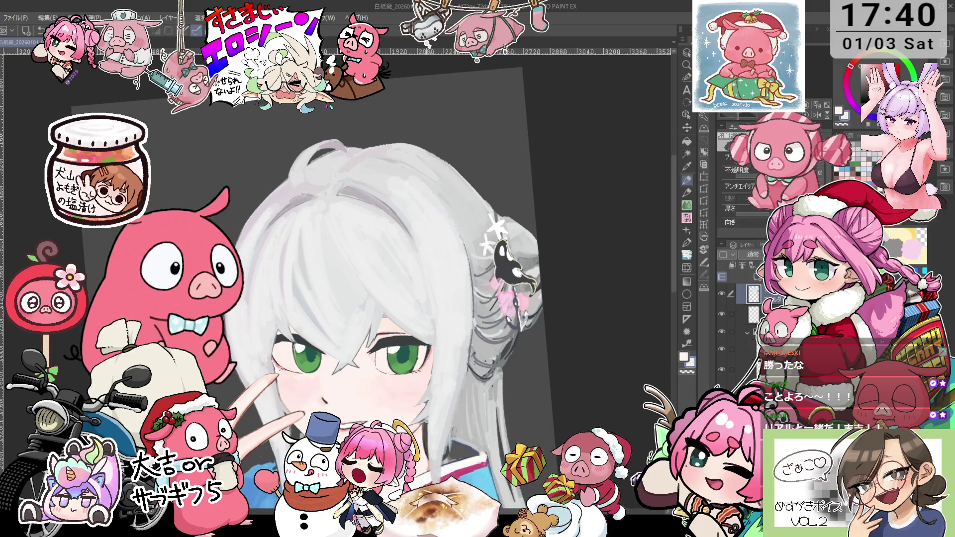
scroll(408, 348, up, 1)
scroll(408, 349, up, 1)
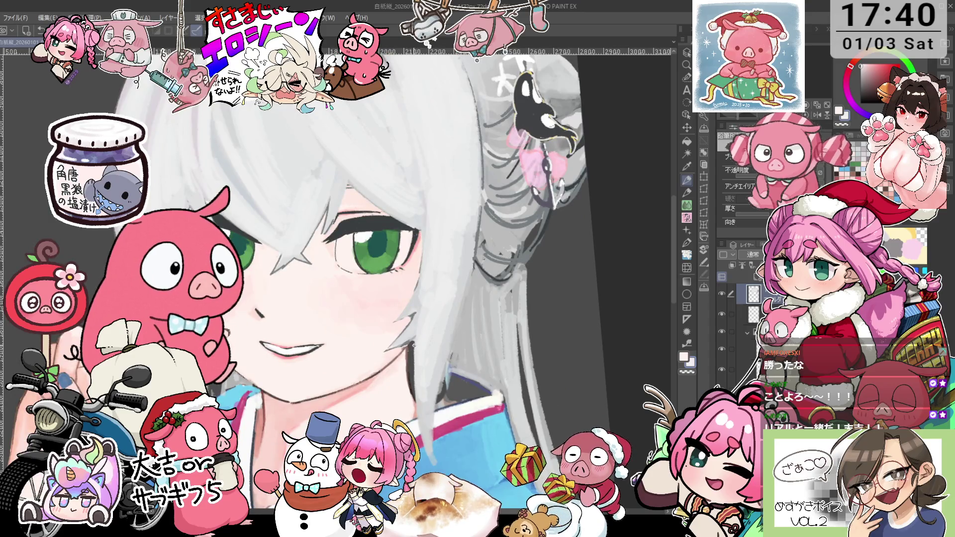
Sample a colour from the painting and shift and straighten the view of the face.
scroll(401, 345, down, 1)
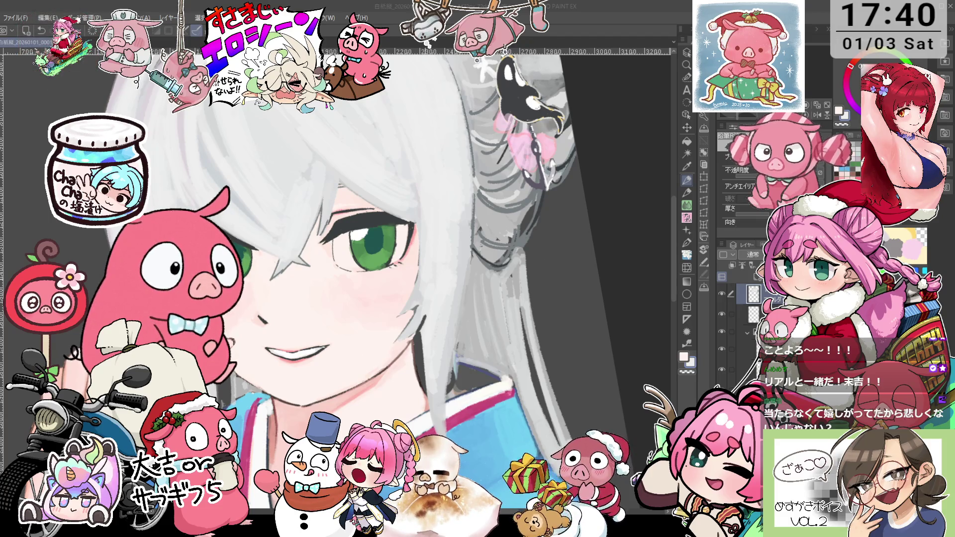
key(alt)
alt+click(425, 263)
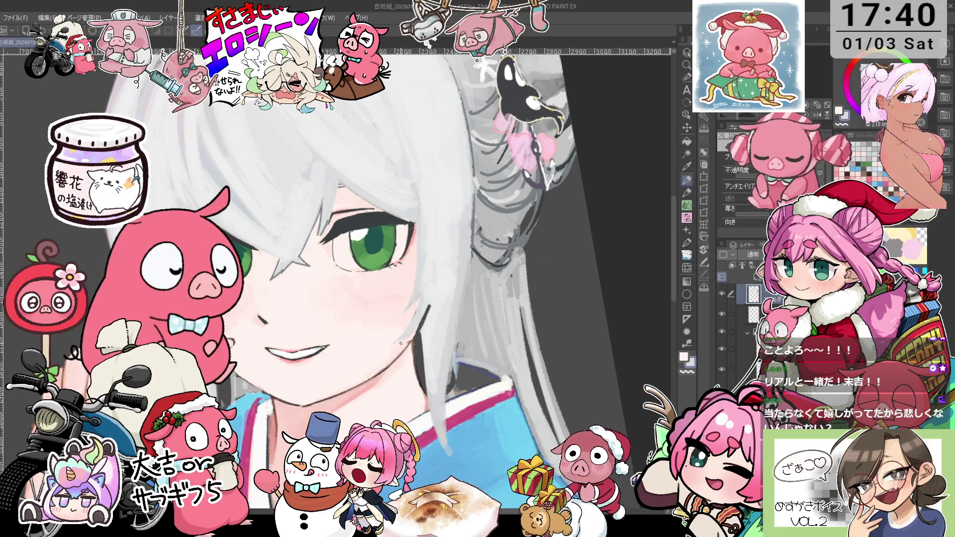
drag(445, 318, 430, 306)
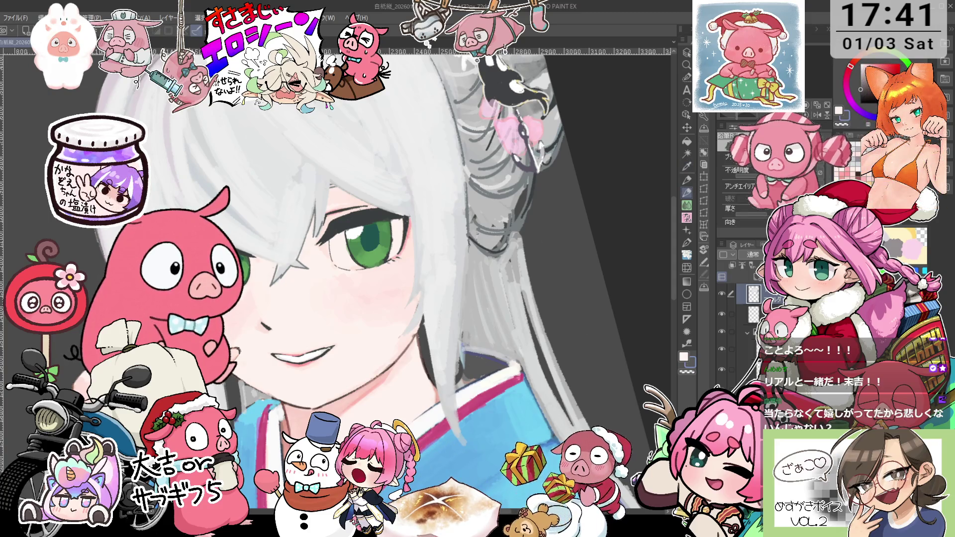
key(o)
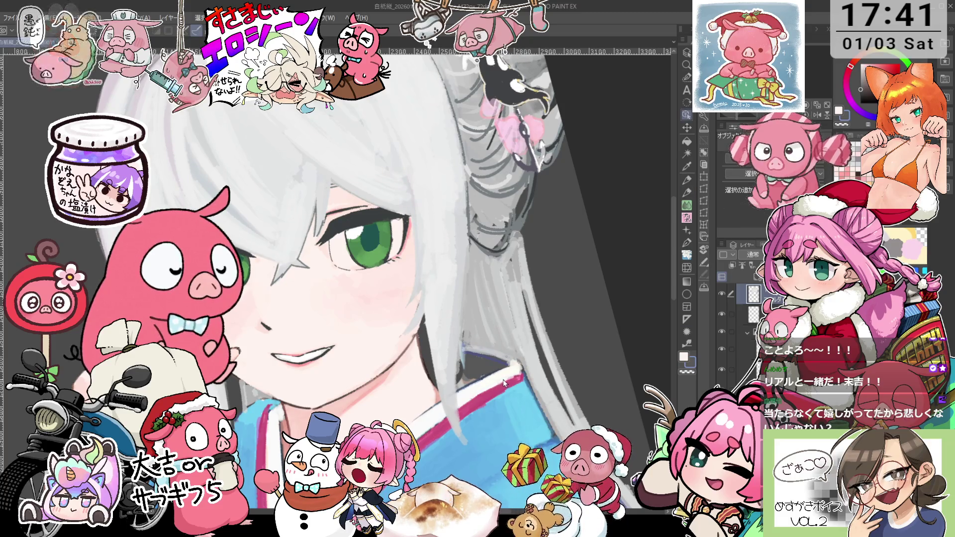
key(asciicircum)
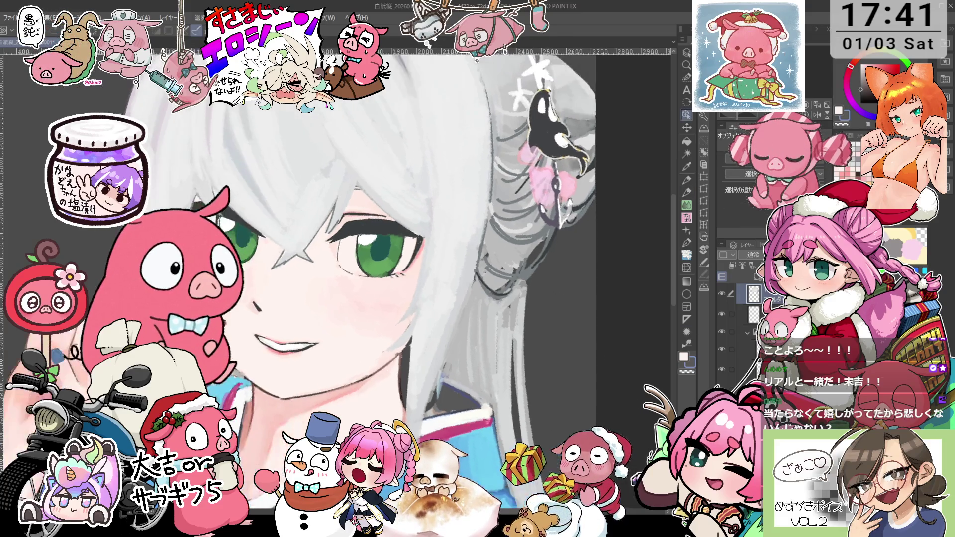
Alternate eyedropper and pencil for touch-ups, zoom in, and add a new top layer with Ctrl+Shift+N.
key(i)
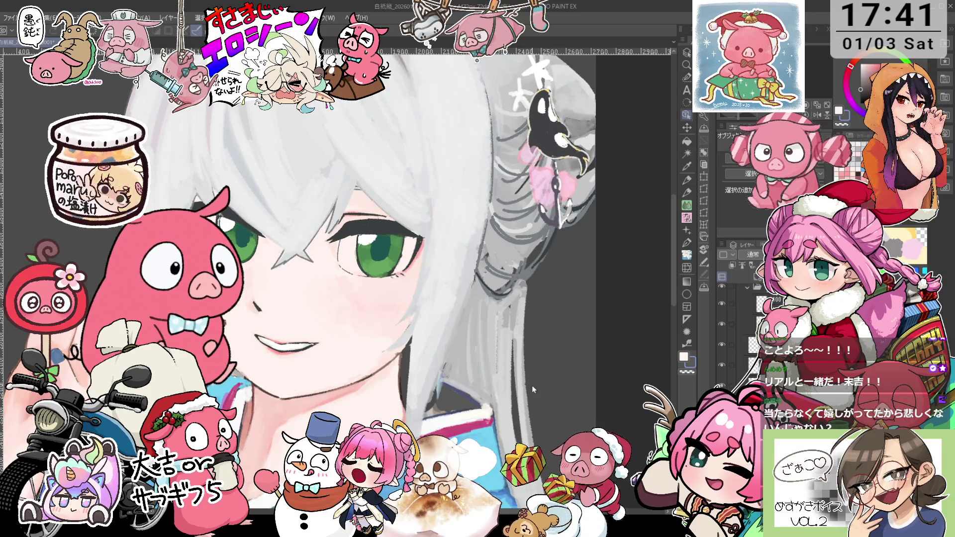
key(o)
key(p)
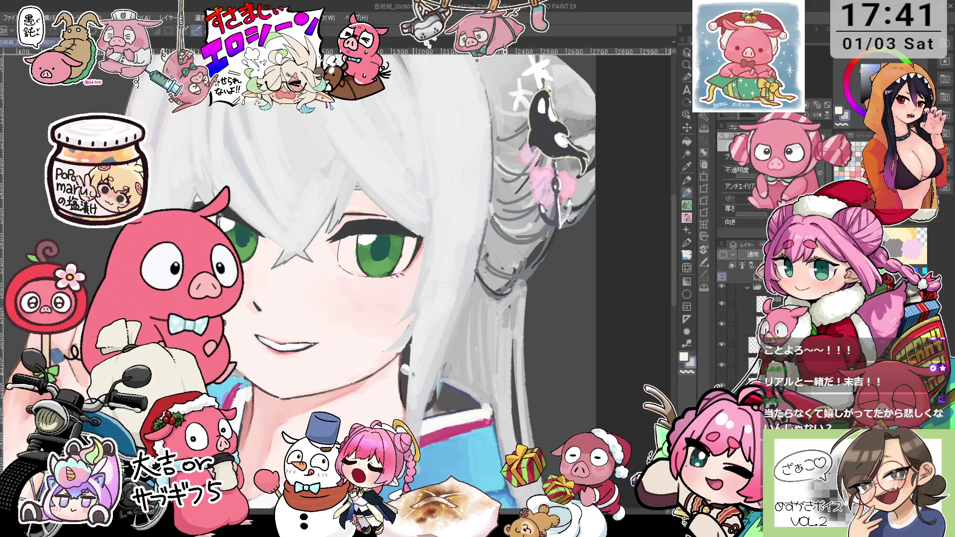
key(i)
key(p)
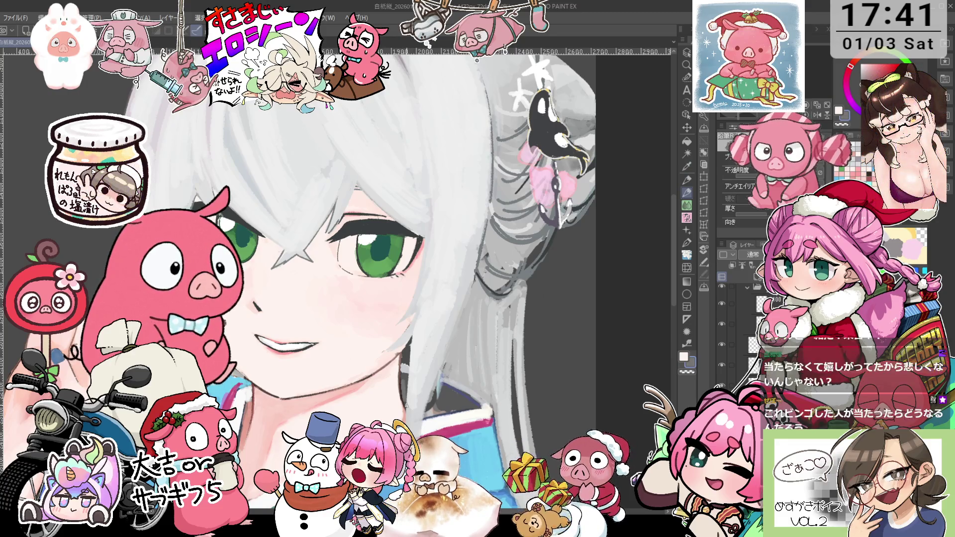
scroll(408, 279, up, 3)
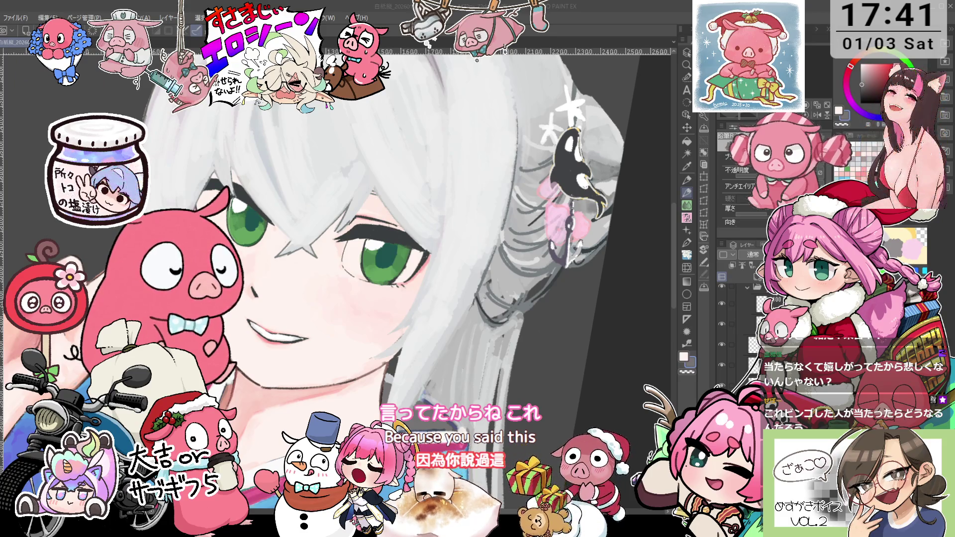
scroll(335, 281, up, 3)
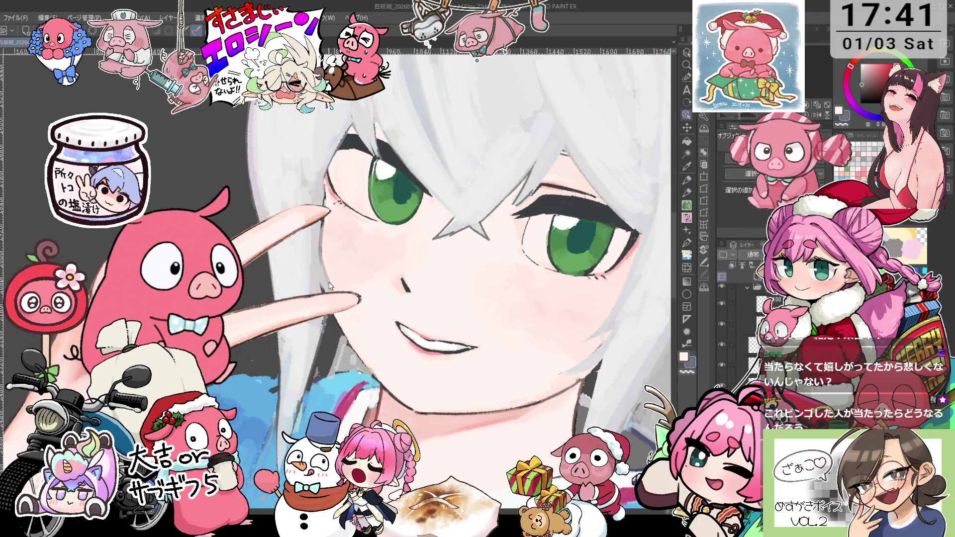
key(ctrl+shift+n)
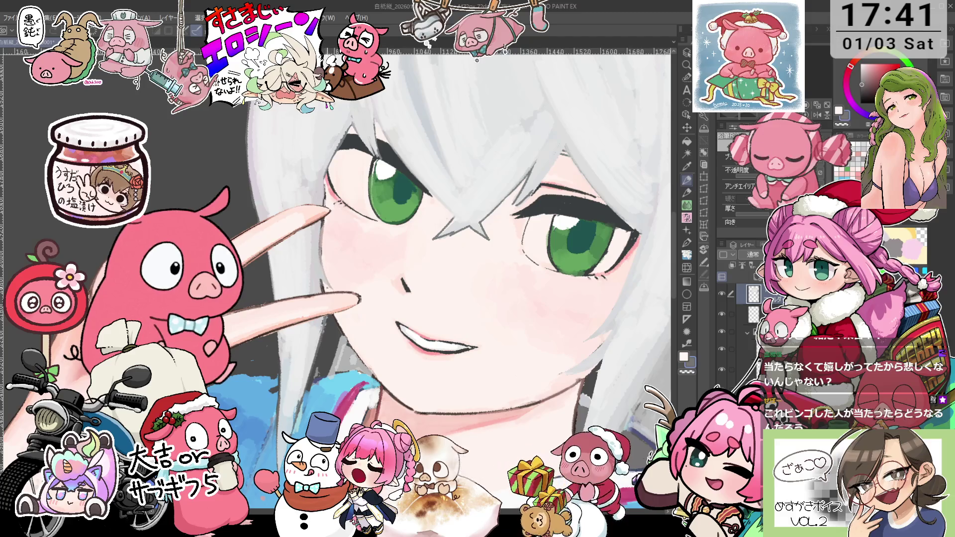
Eyedrop the lighter skin tone from the cheek and zoom in and out to check the face.
alt+click(320, 298)
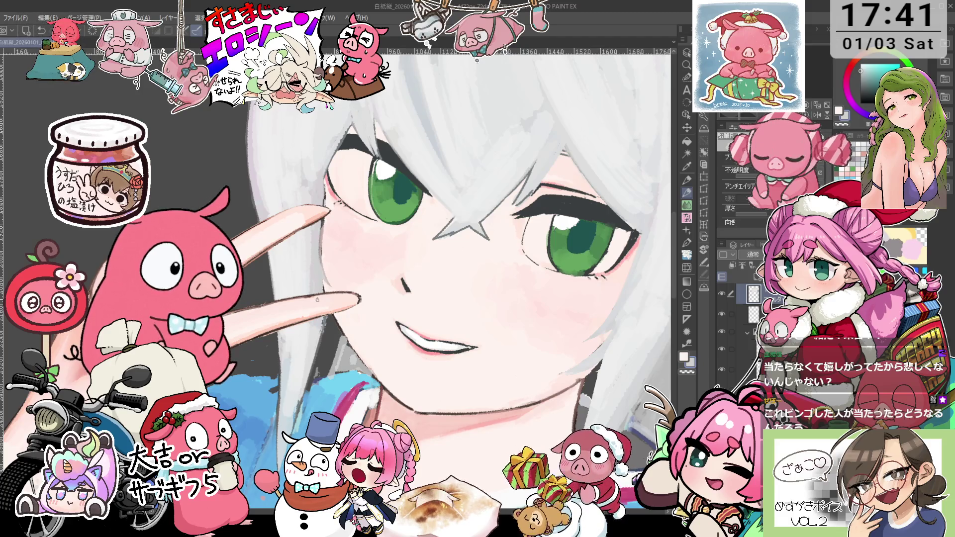
scroll(317, 299, down, 4)
scroll(477, 207, up, 2)
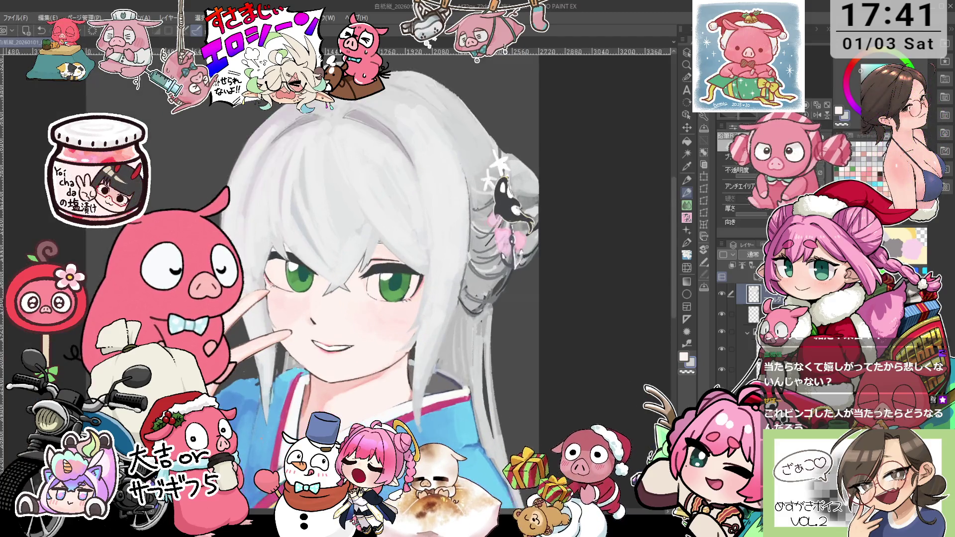
scroll(477, 209, up, 1)
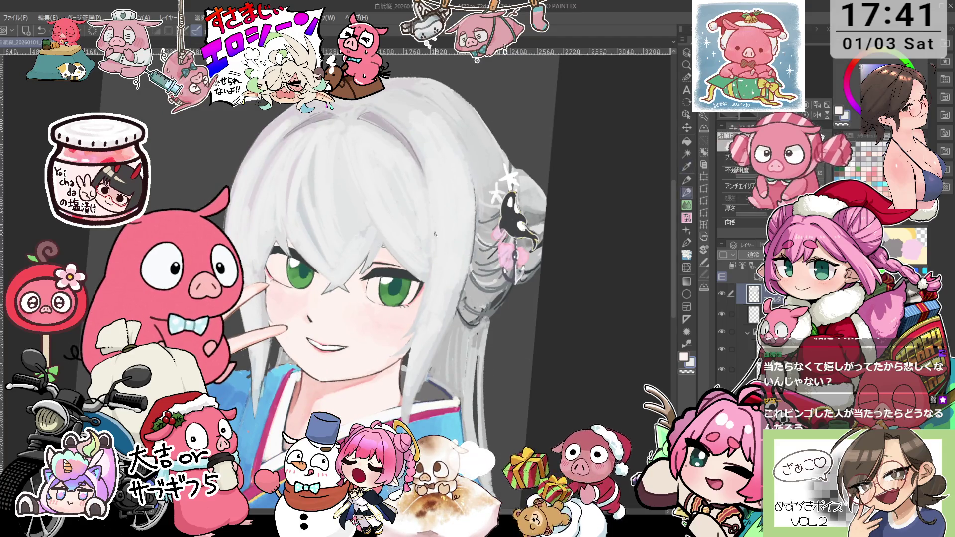
scroll(427, 299, up, 1)
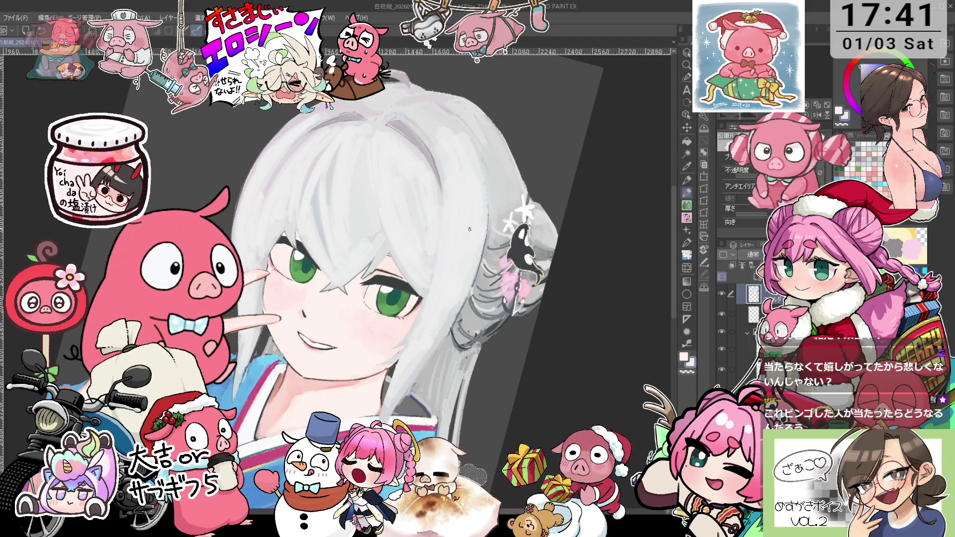
scroll(319, 212, down, 1)
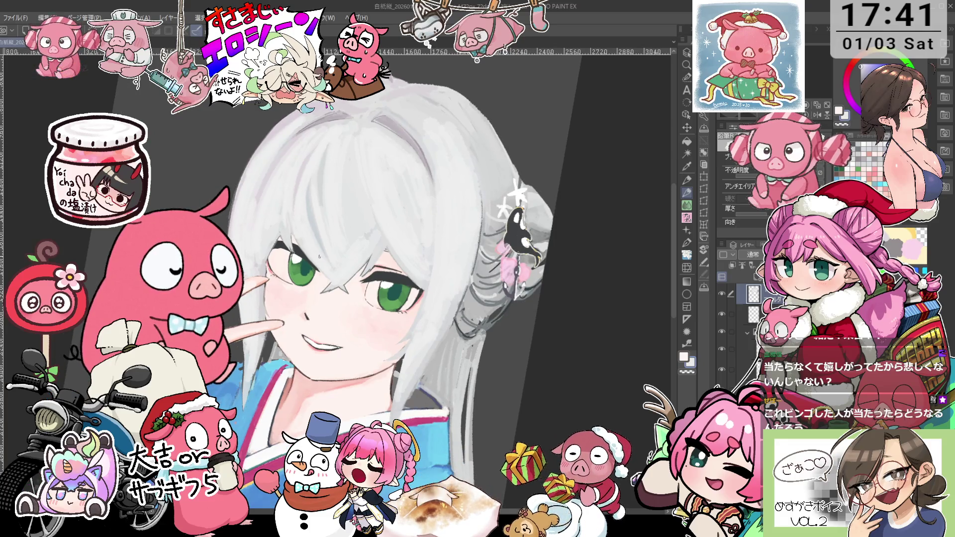
scroll(328, 261, down, 1)
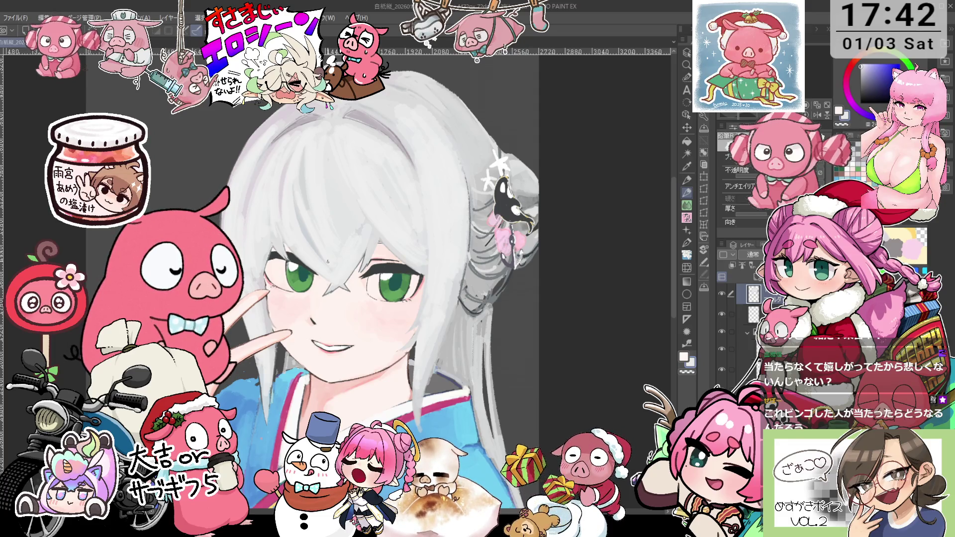
scroll(414, 244, up, 1)
scroll(414, 244, up, 1)
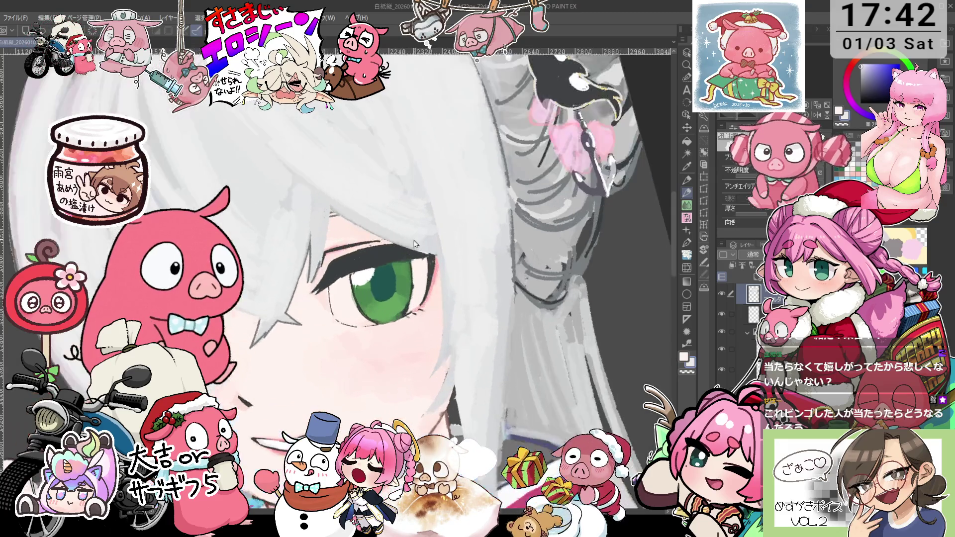
Select a lower layer and the pencil while rotating and panning the view around the eye.
drag(415, 243, 374, 308)
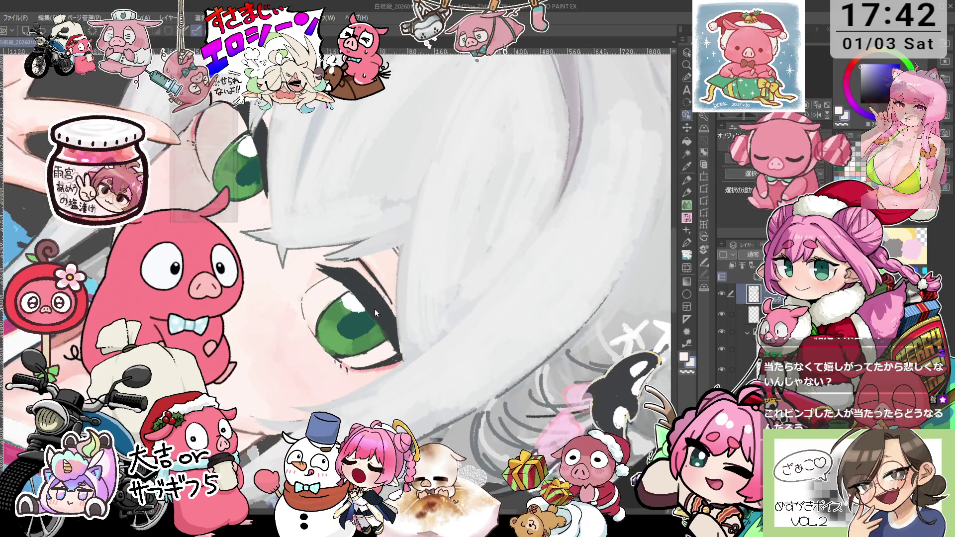
click(376, 308)
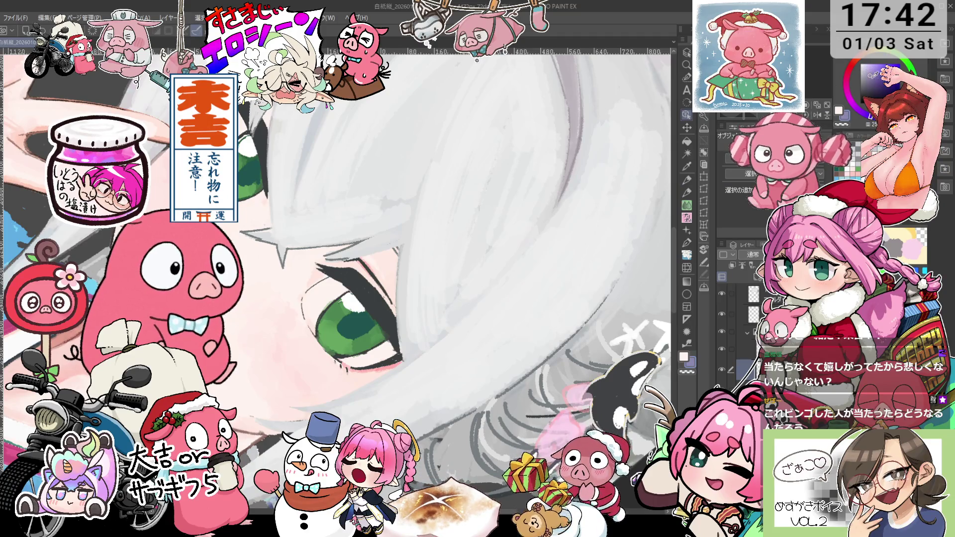
key(p)
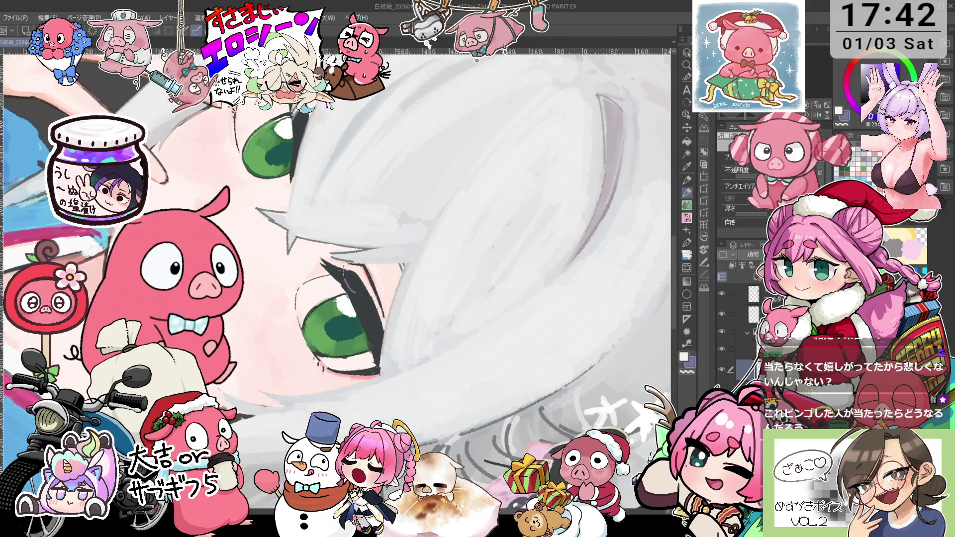
key(minus)
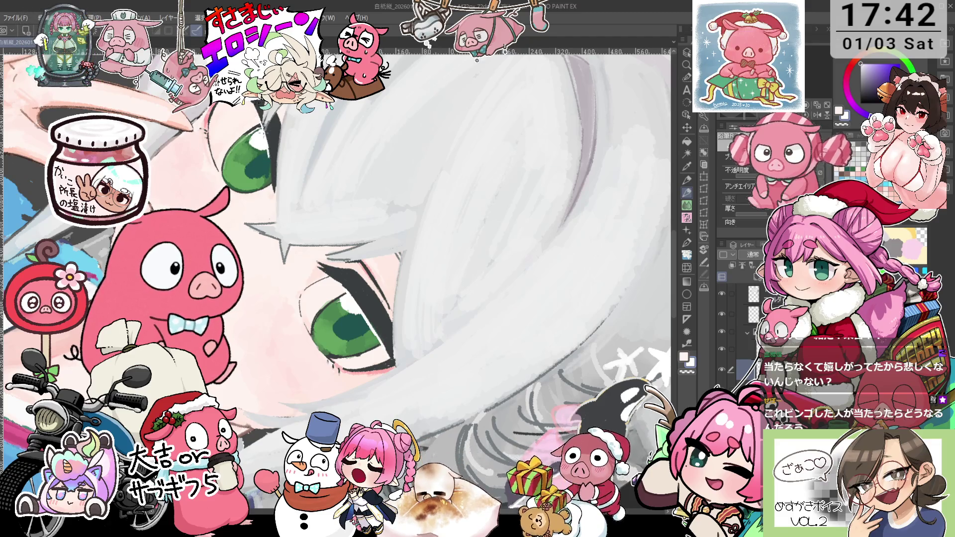
drag(271, 162, 364, 158)
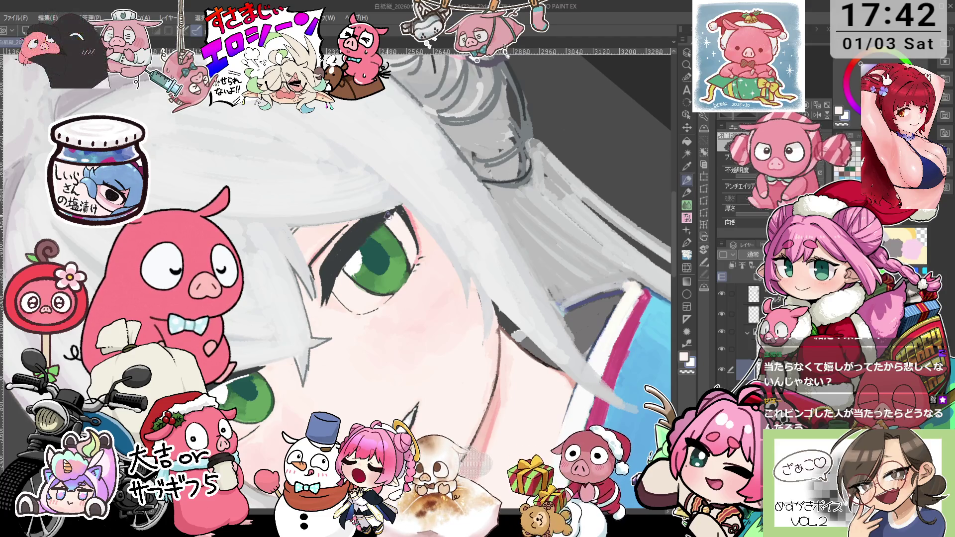
Alternate object, eyedropper and pencil tools while tilting the view to refine the eye and hair.
key(o)
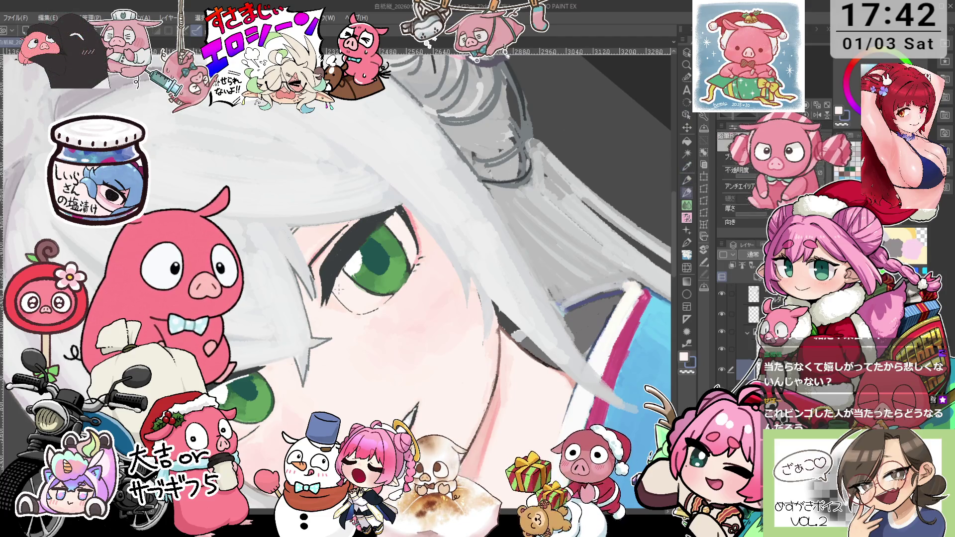
drag(338, 289, 343, 284)
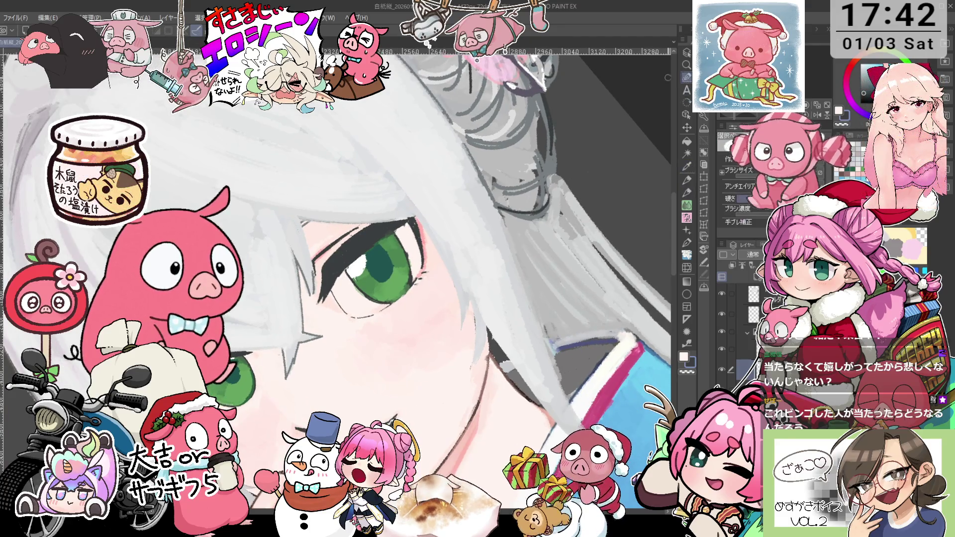
key(o)
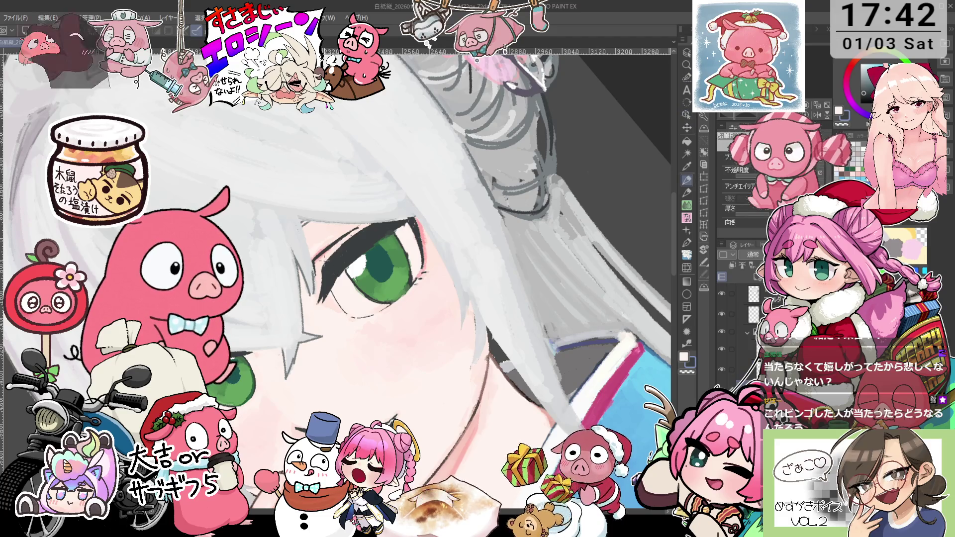
key(i)
scroll(380, 251, down, 2)
scroll(381, 251, up, 2)
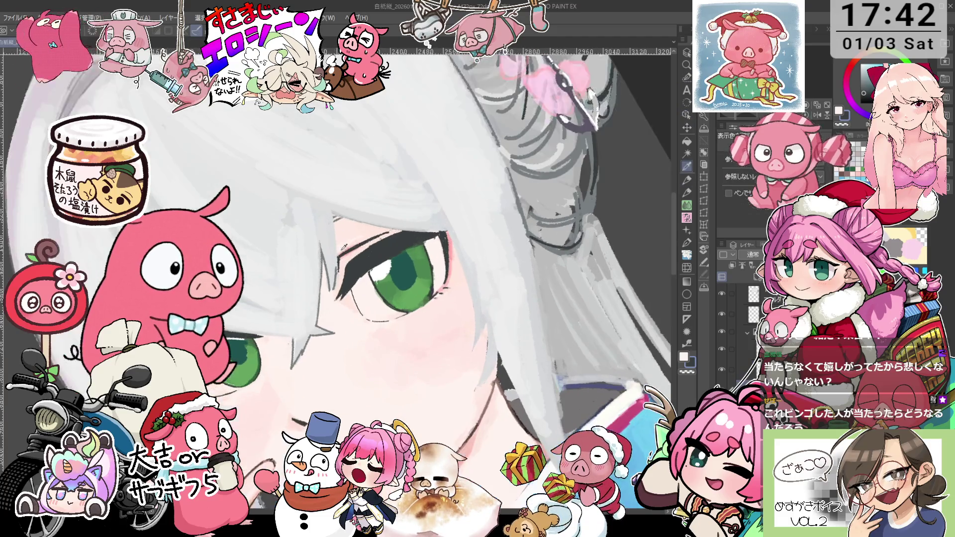
key(p)
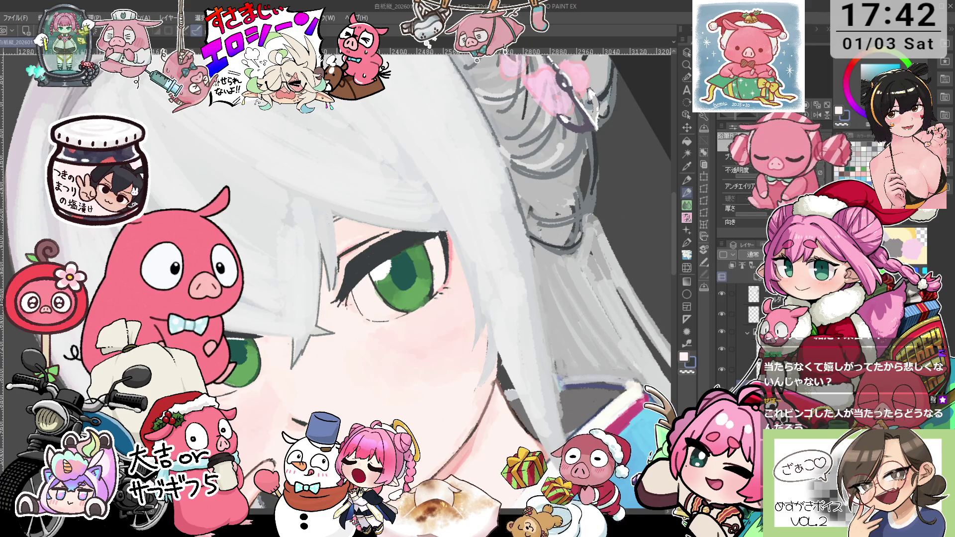
key(minus)
key(minus)
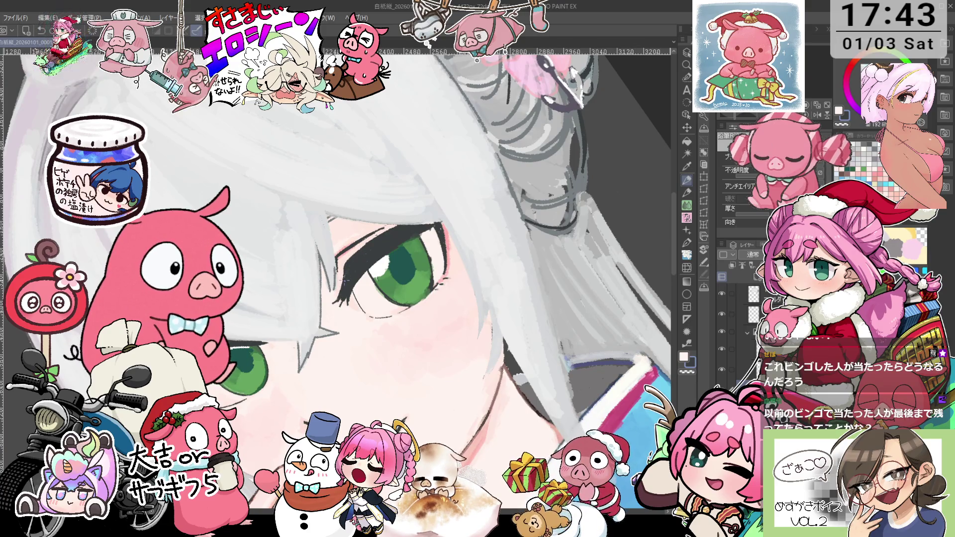
key(i)
key(p)
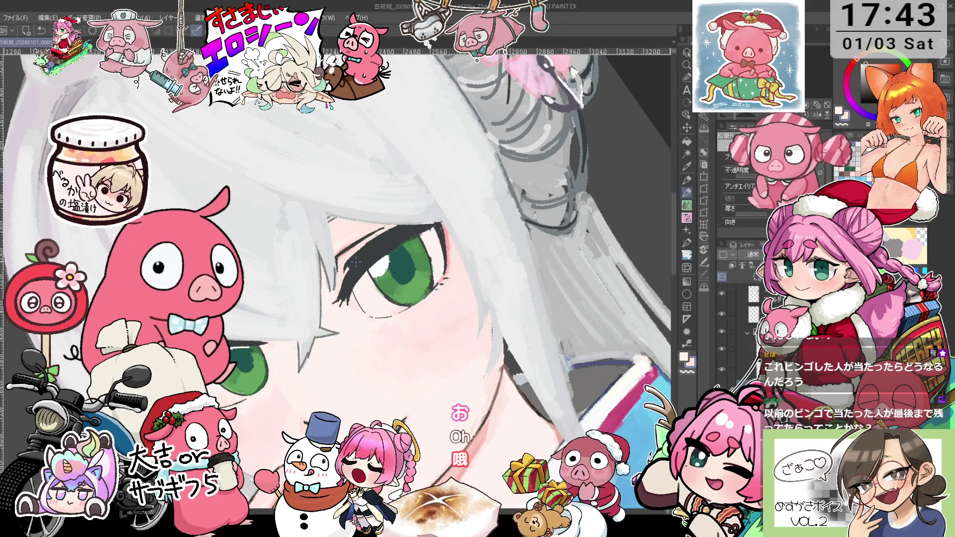
scroll(355, 262, down, 2)
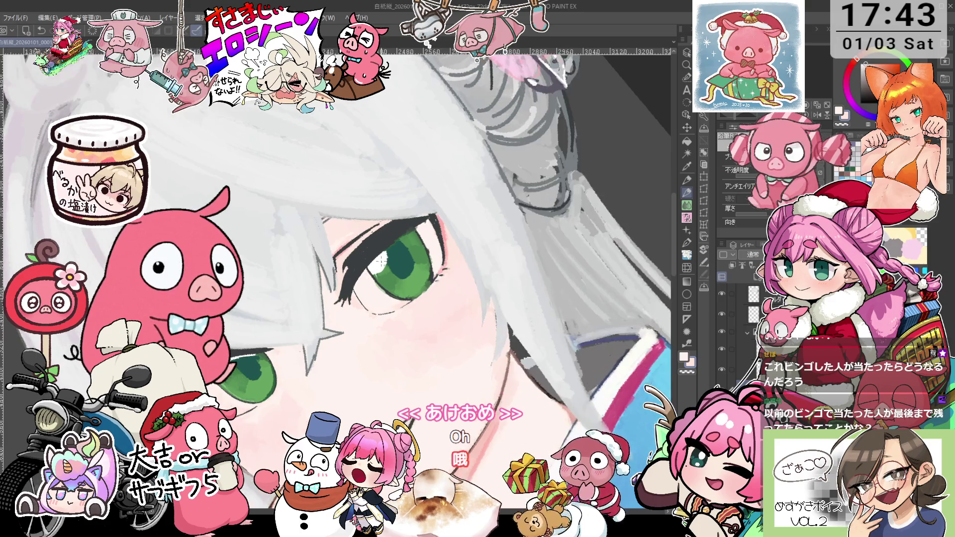
Zoom out from the kimono pattern and back in onto the girl's eyes.
scroll(355, 262, down, 2)
scroll(356, 262, down, 2)
scroll(356, 262, down, 1)
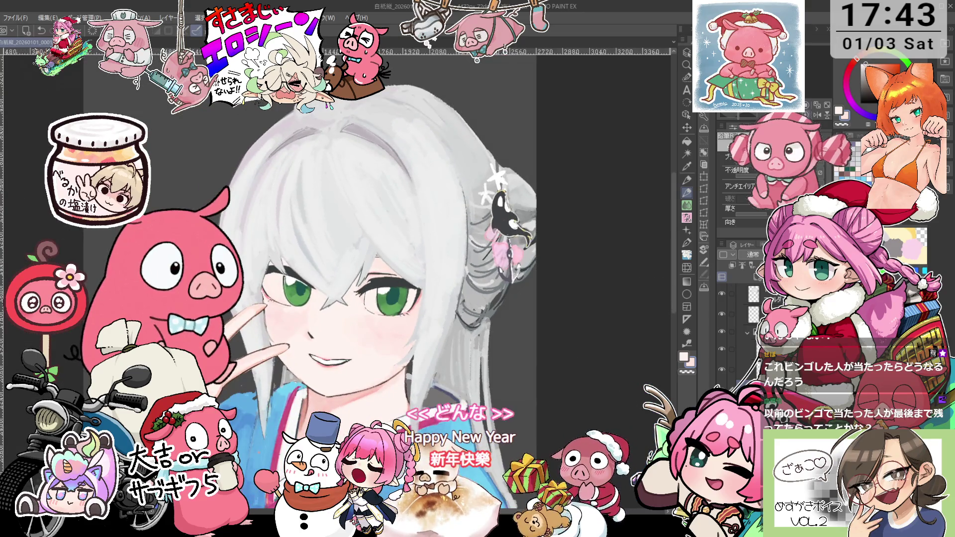
scroll(356, 262, down, 1)
scroll(356, 262, down, 1)
scroll(355, 262, down, 1)
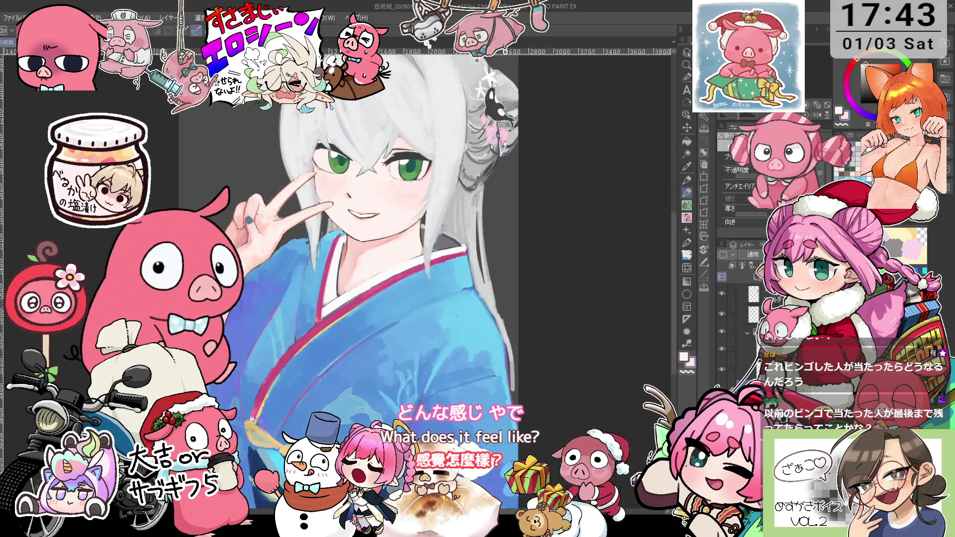
scroll(355, 262, up, 2)
scroll(356, 262, down, 3)
scroll(355, 262, up, 3)
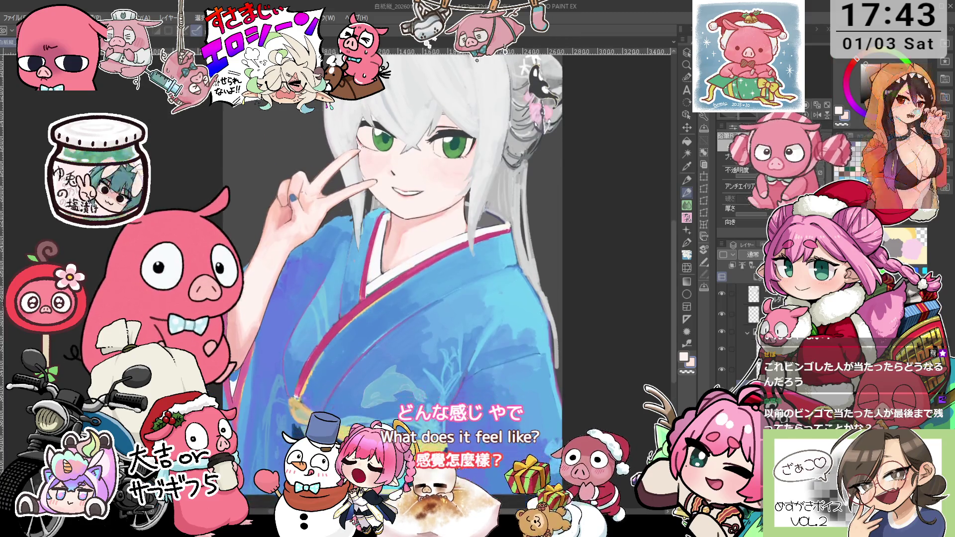
scroll(356, 262, up, 2)
scroll(355, 262, down, 2)
scroll(356, 262, up, 2)
scroll(355, 262, up, 2)
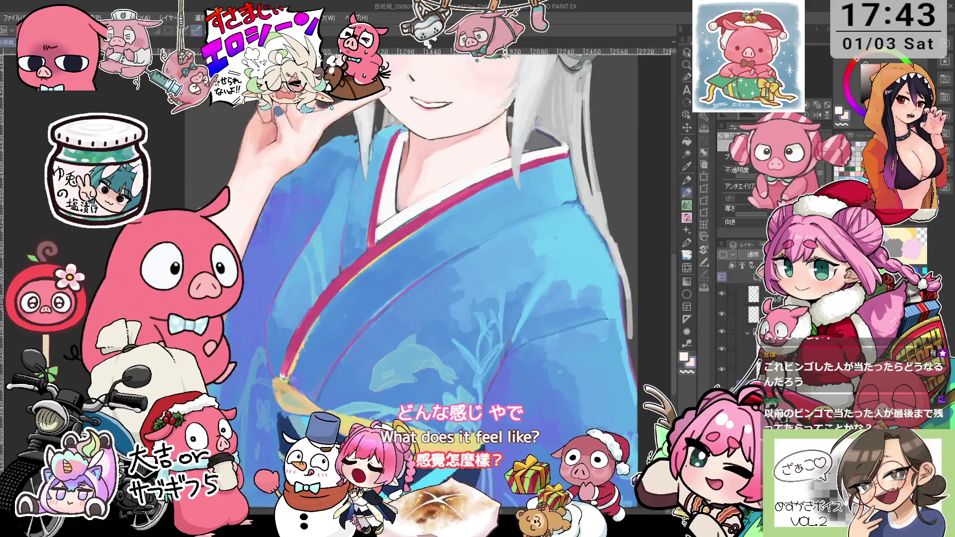
scroll(382, 427, up, 2)
scroll(356, 262, down, 1)
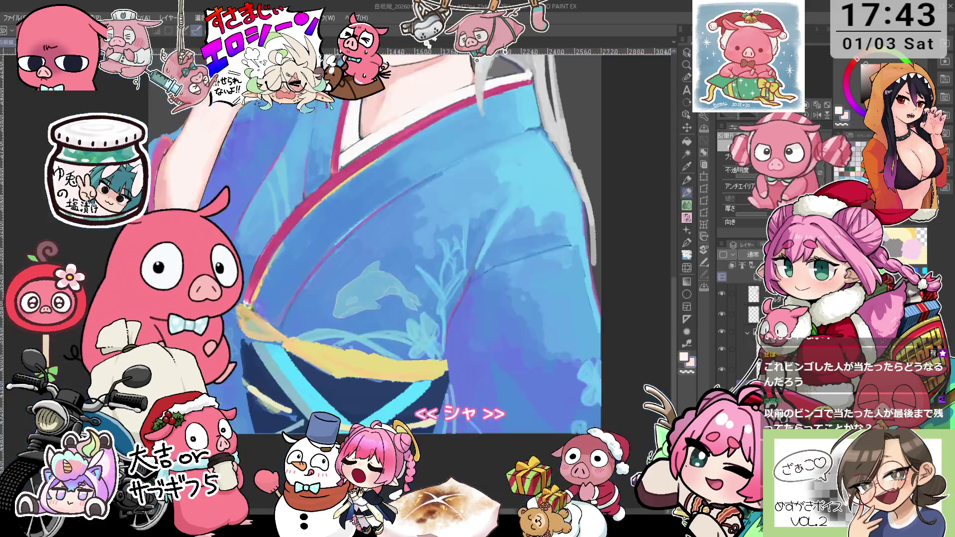
scroll(355, 262, down, 1)
scroll(355, 262, down, 1)
scroll(415, 322, down, 1)
scroll(415, 322, up, 1)
scroll(415, 322, up, 1)
scroll(416, 322, up, 1)
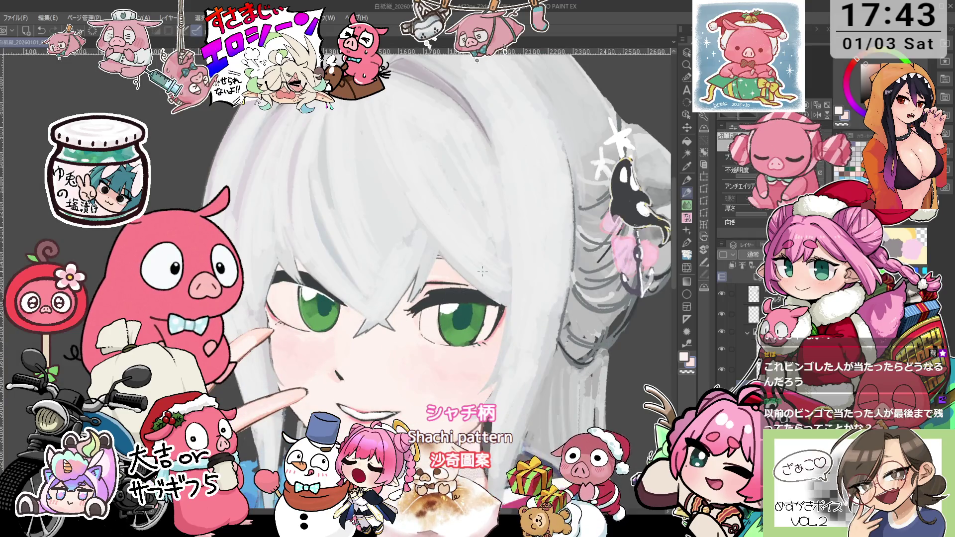
Rotate the view counterclockwise and back toward level, then zoom in closer on one eye.
key(minus)
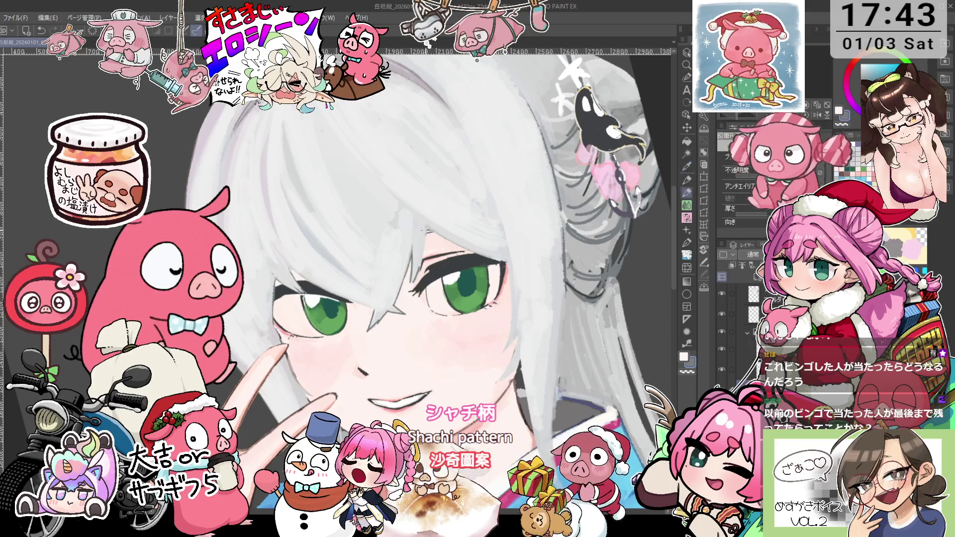
key(asciicircum)
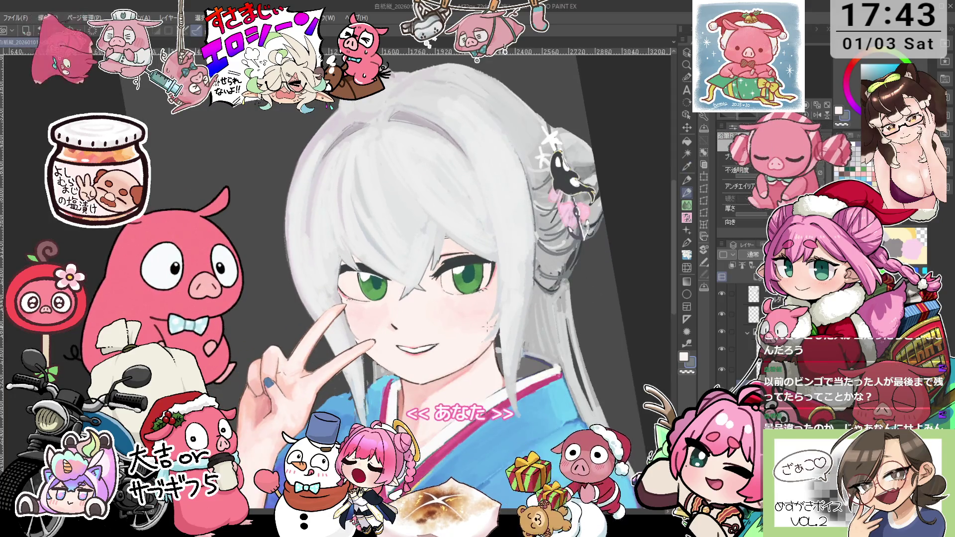
key(ctrl+plus)
key(ctrl+plus)
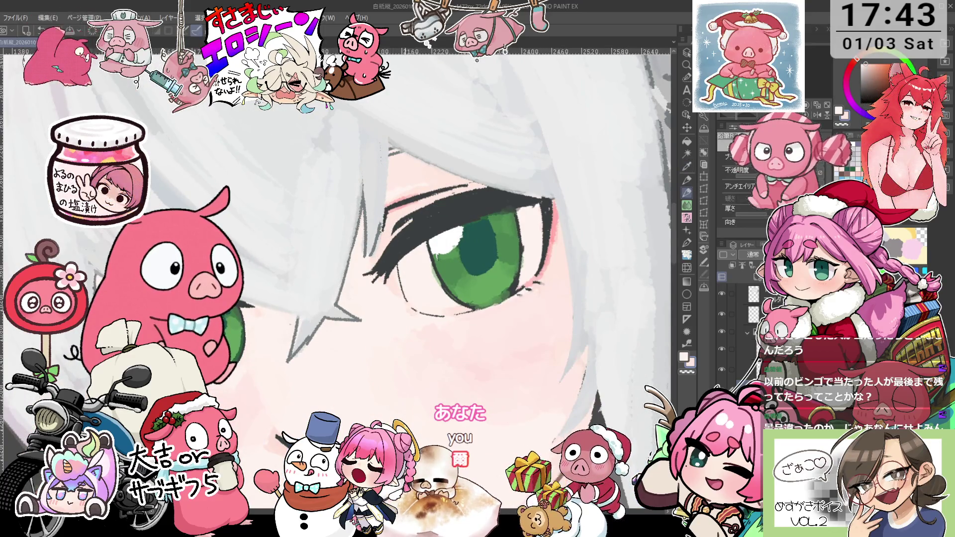
Tilt the view around the eye and eyedrop the skin tone just beside it.
key(minus)
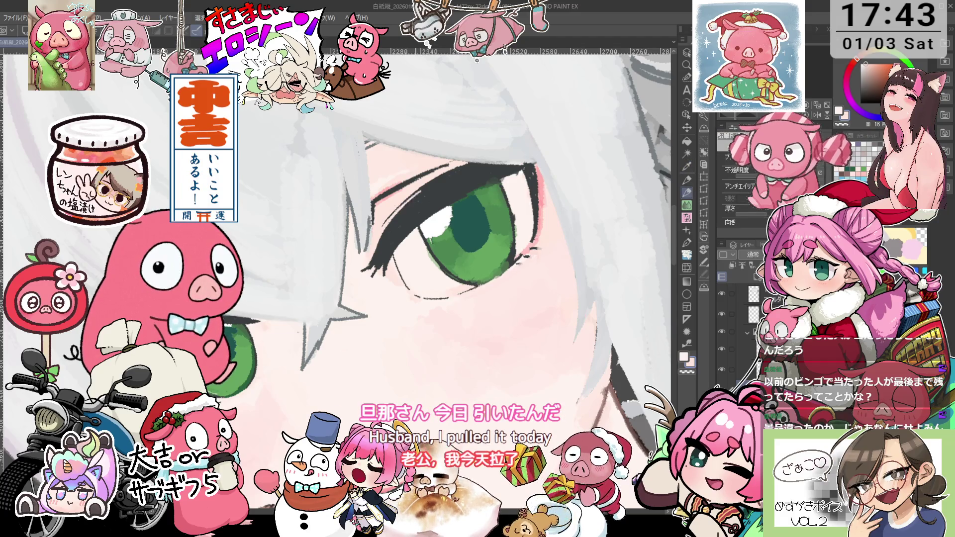
key(i)
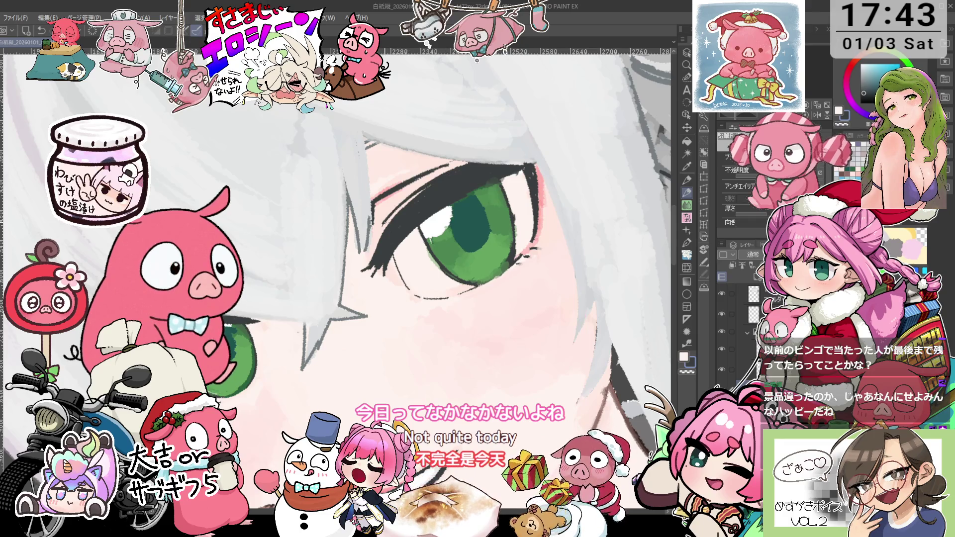
alt+click(396, 201)
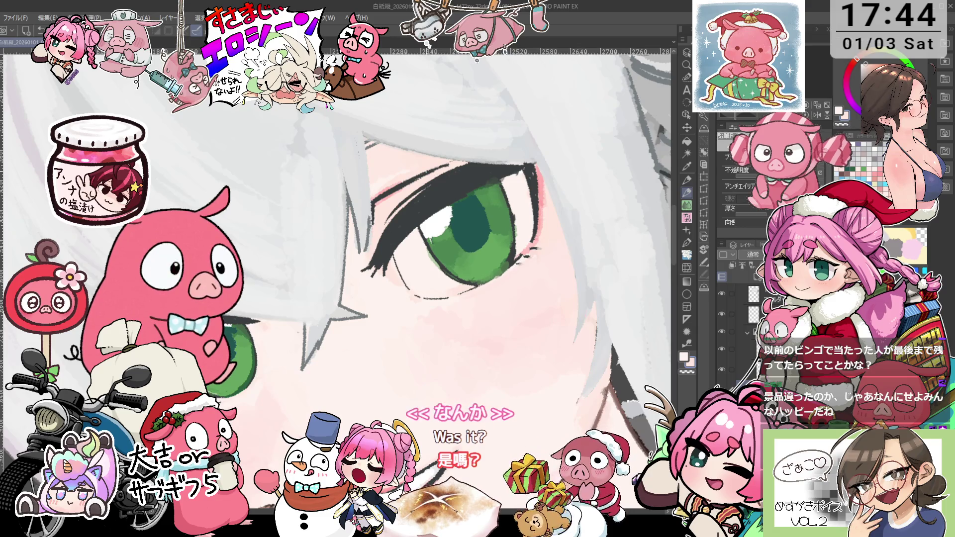
Pan around the eye and retouch it with sampled dark grey-blue and light pink skin tone.
drag(465, 234, 455, 221)
scroll(455, 198, up, 2)
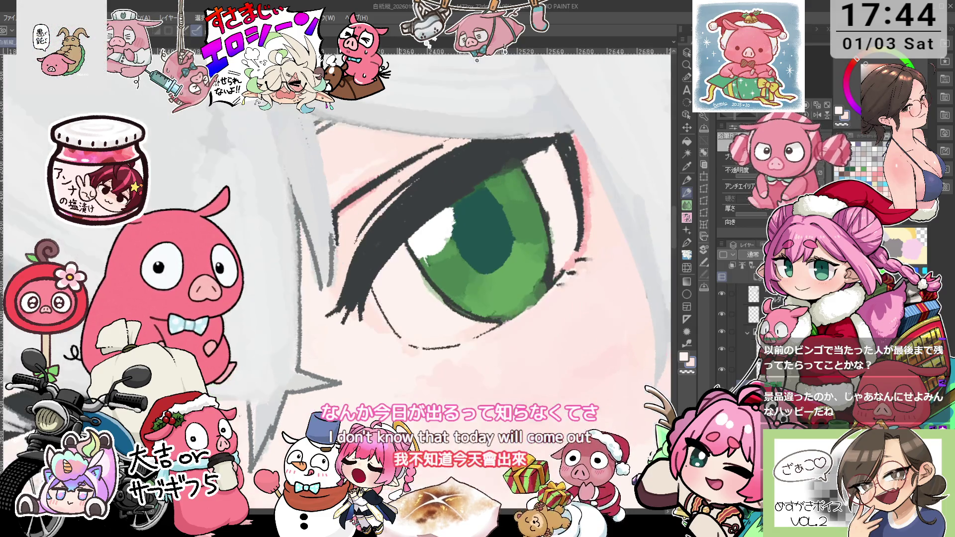
drag(376, 206, 359, 186)
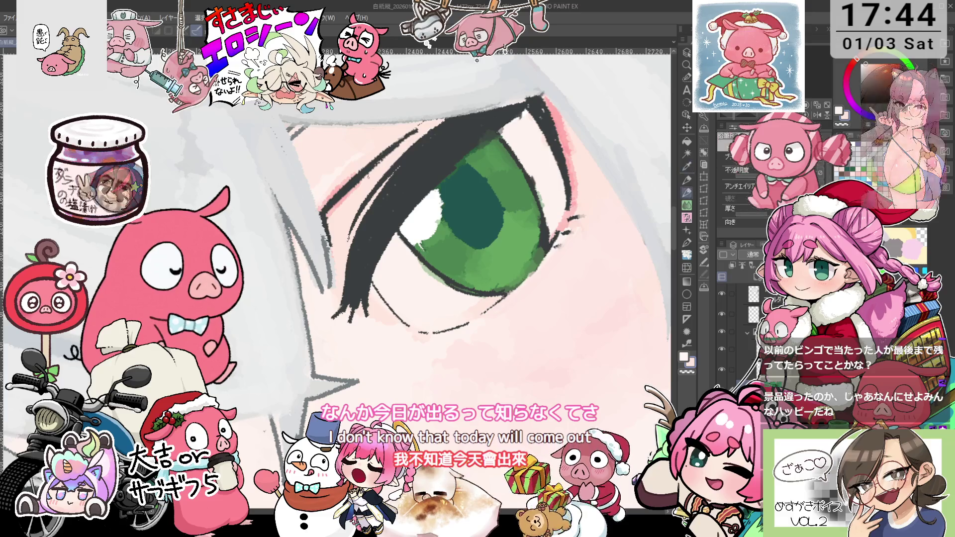
key(p)
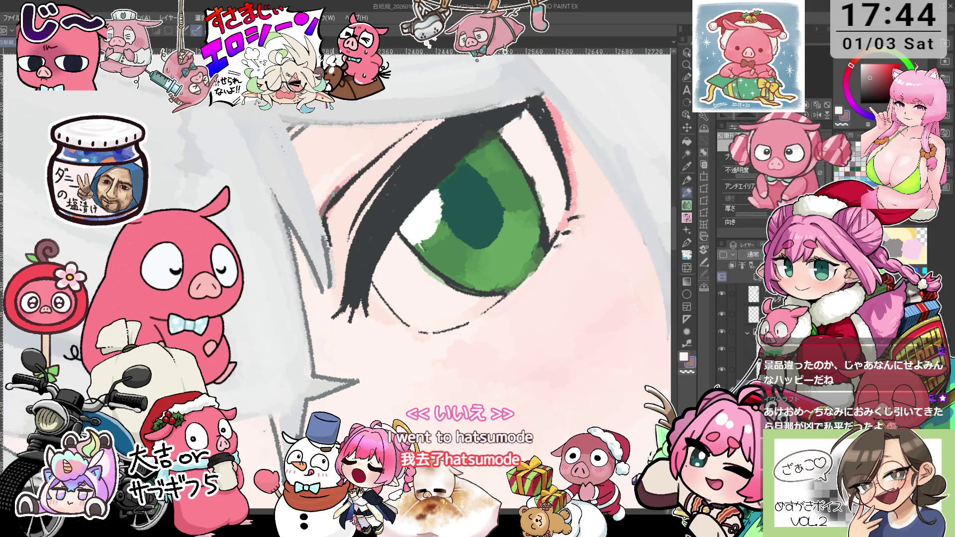
key(p)
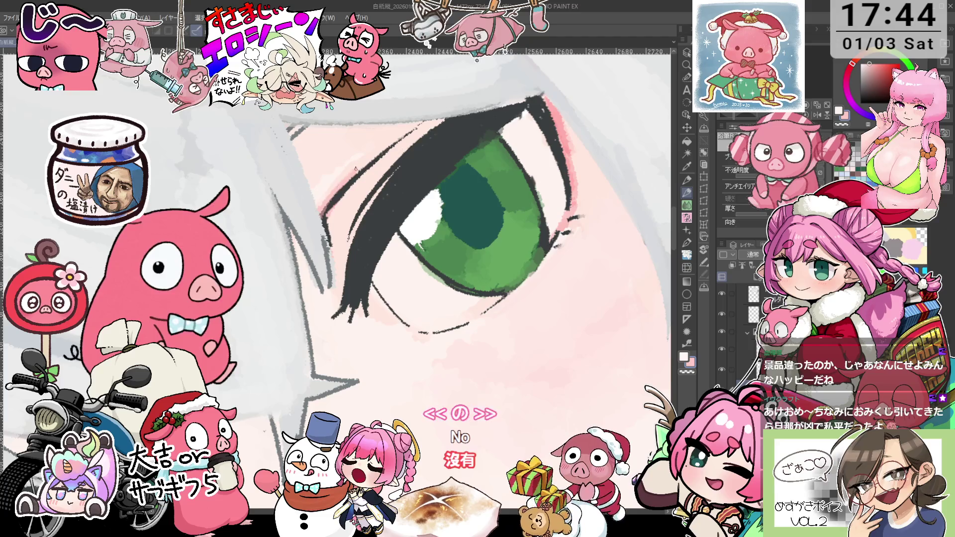
alt+click(334, 201)
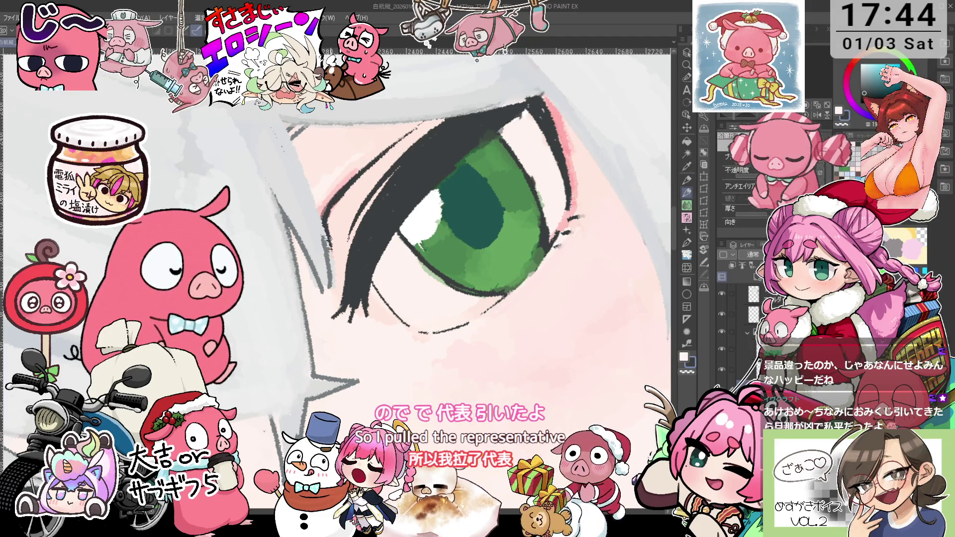
alt+click(336, 230)
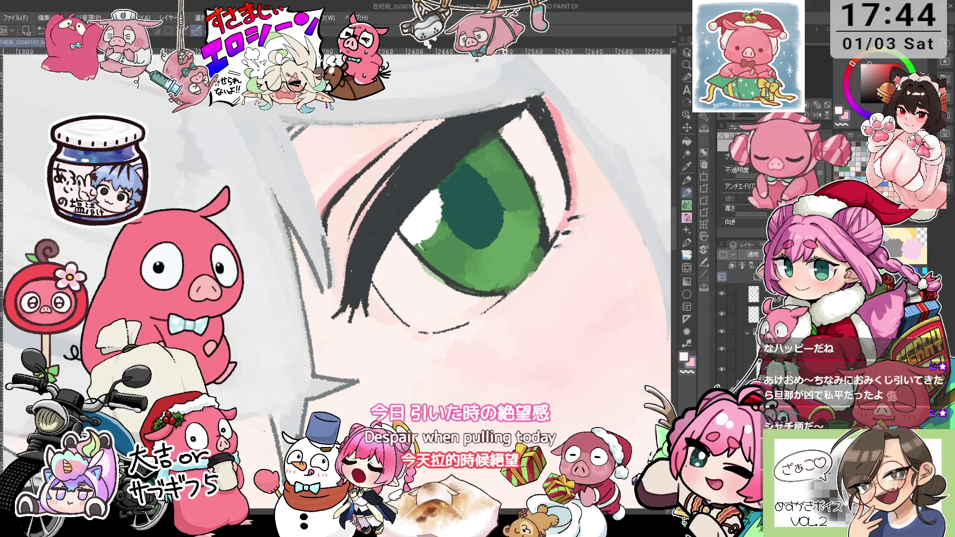
Sample white from the painting and keep retouching the eye, zooming and shifting the view.
key(i)
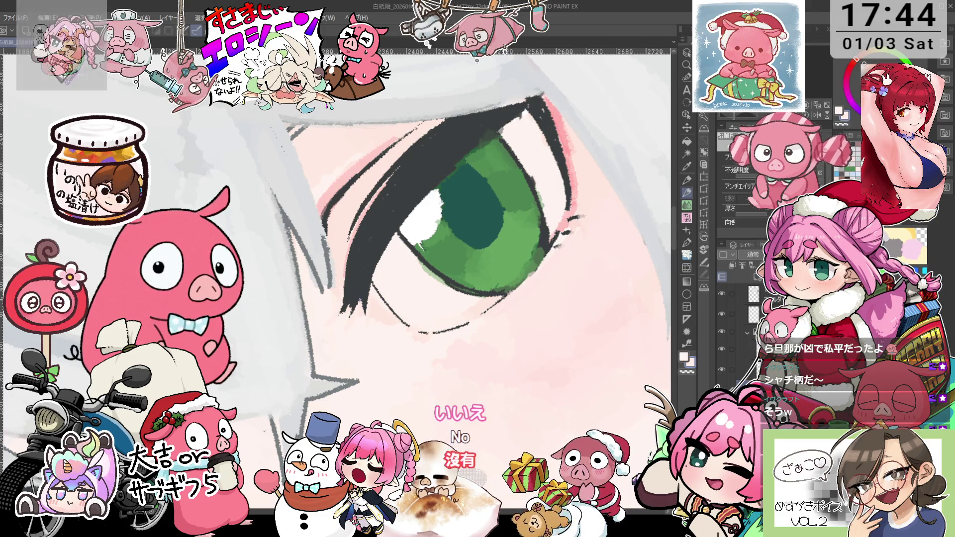
alt+click(354, 295)
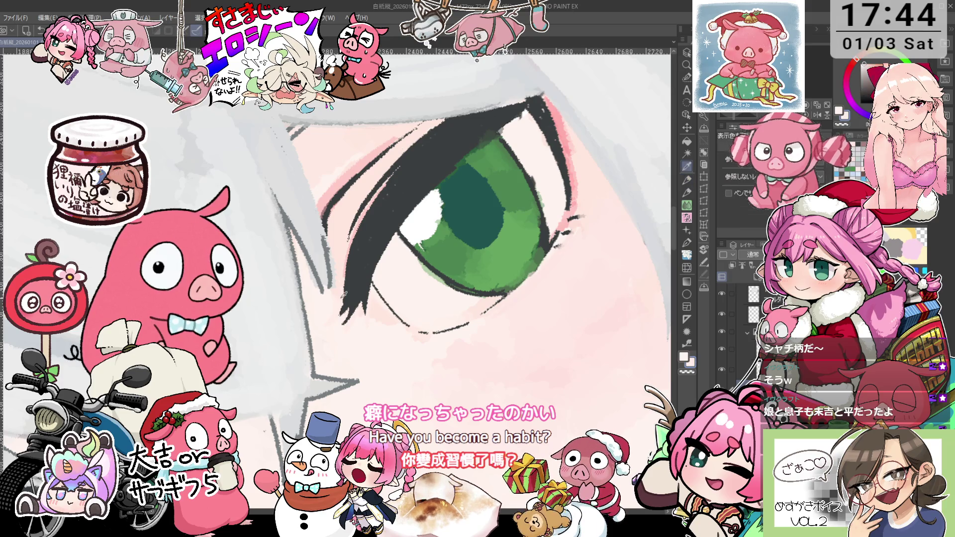
scroll(340, 297, down, 1)
scroll(338, 304, down, 2)
scroll(336, 307, up, 1)
scroll(398, 283, up, 1)
scroll(473, 254, up, 1)
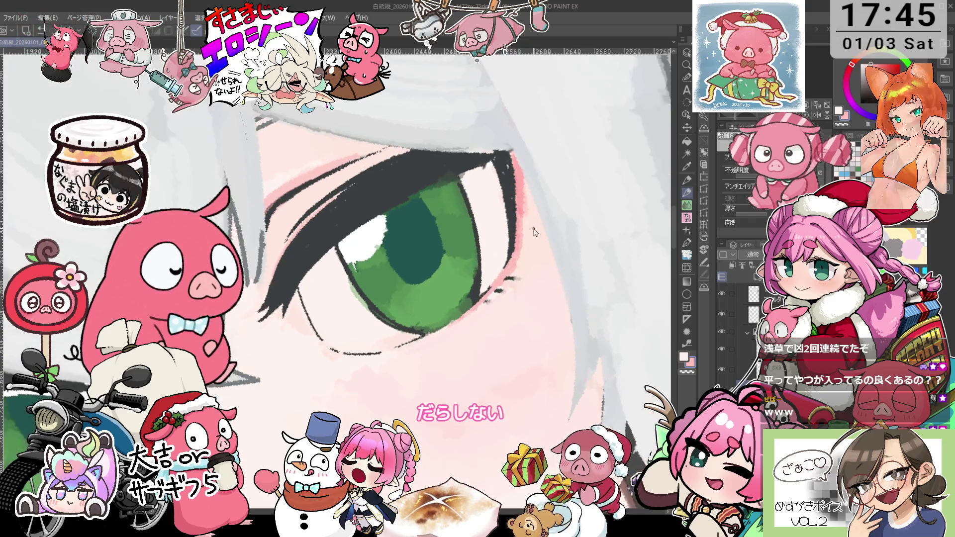
key(alt)
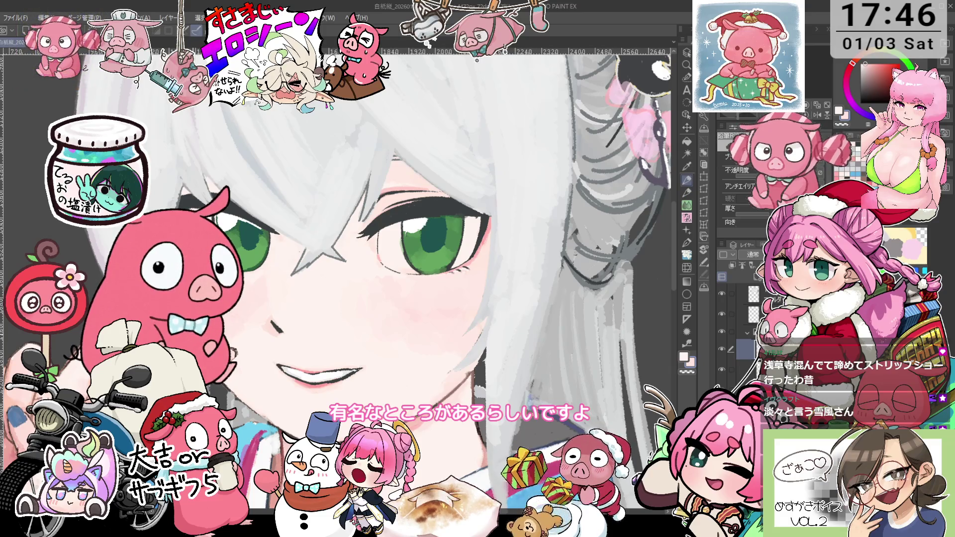
drag(587, 324, 502, 269)
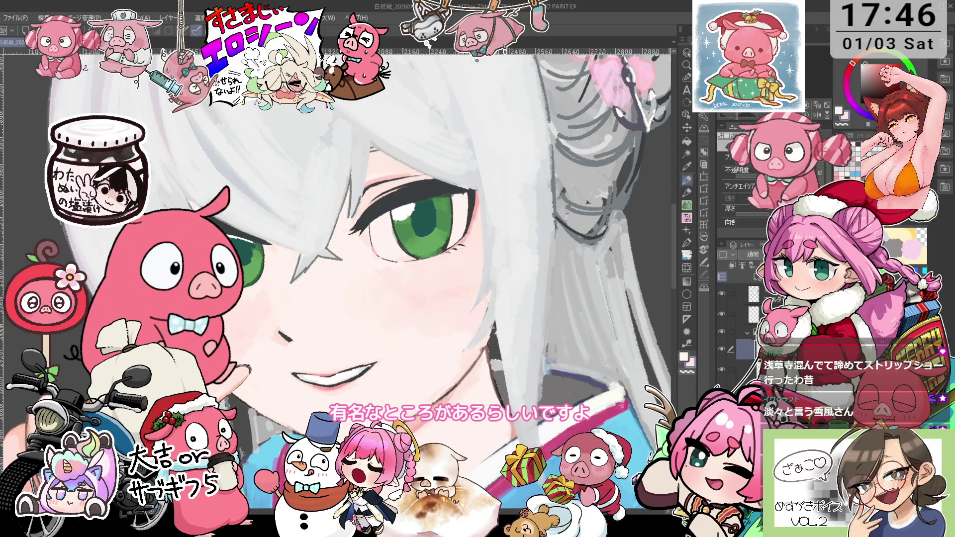
Zoom out to the whole face and pick a different layer to paint on with the pencil.
key(i)
drag(460, 357, 432, 218)
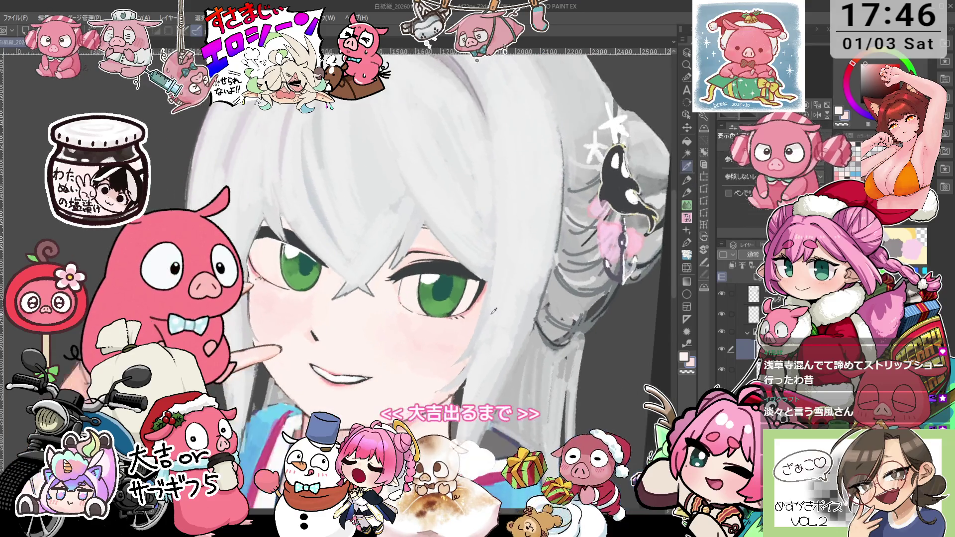
key(o)
click(416, 226)
key(p)
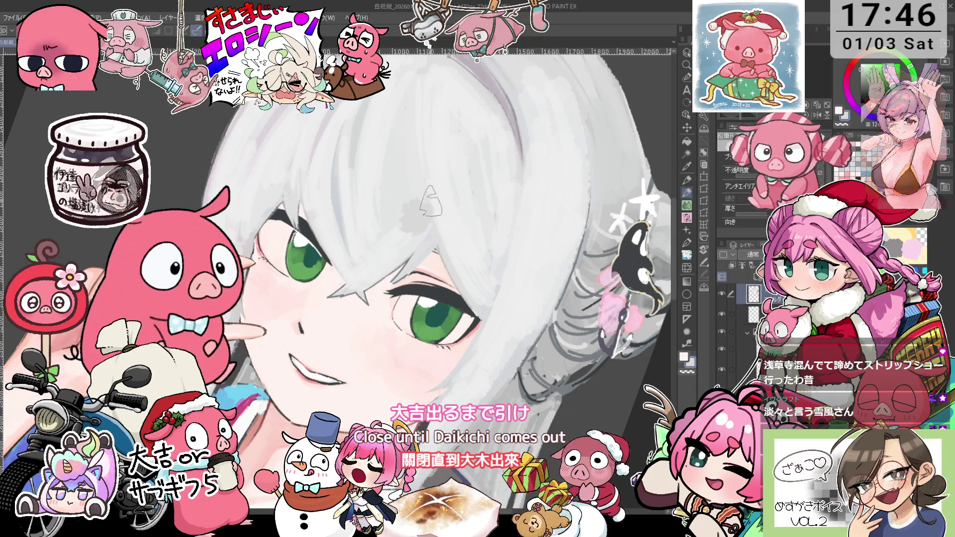
Rotate, zoom and pan to a tilted close-up of the silver hair and orca ornament.
key(minus)
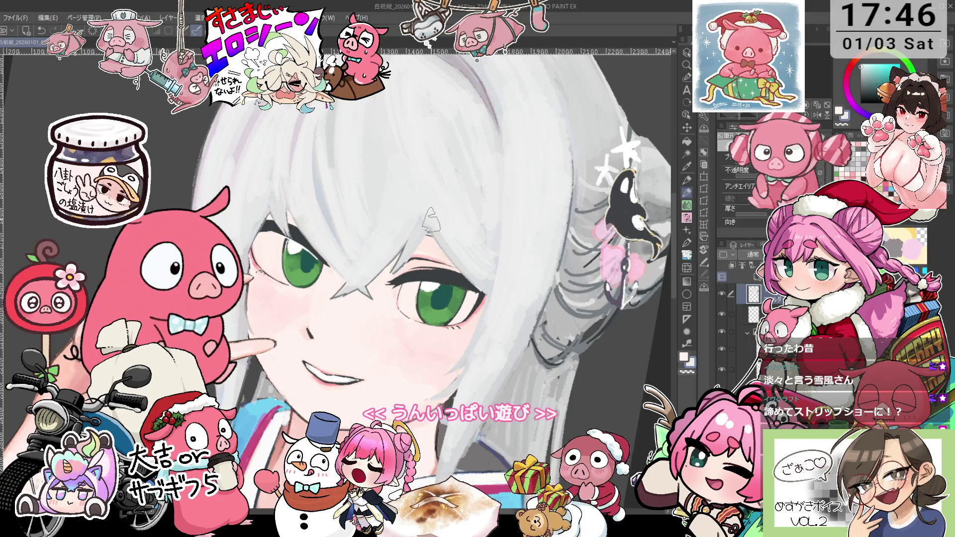
scroll(432, 219, down, 4)
scroll(325, 281, up, 2)
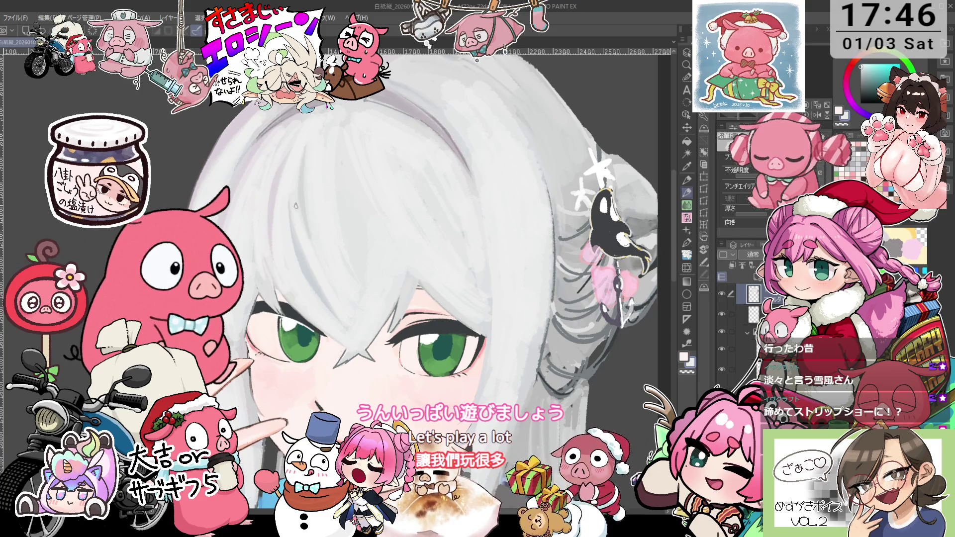
scroll(406, 191, down, 2)
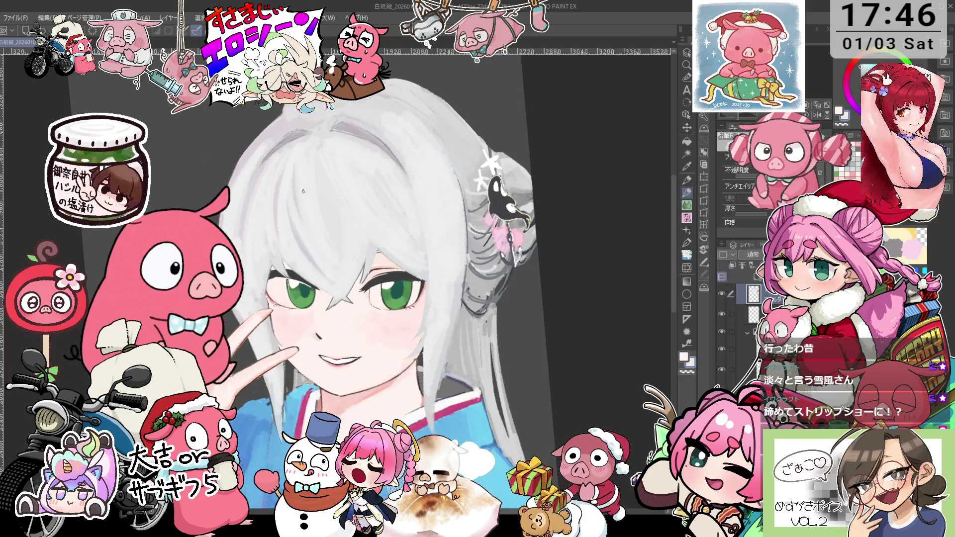
scroll(405, 191, up, 2)
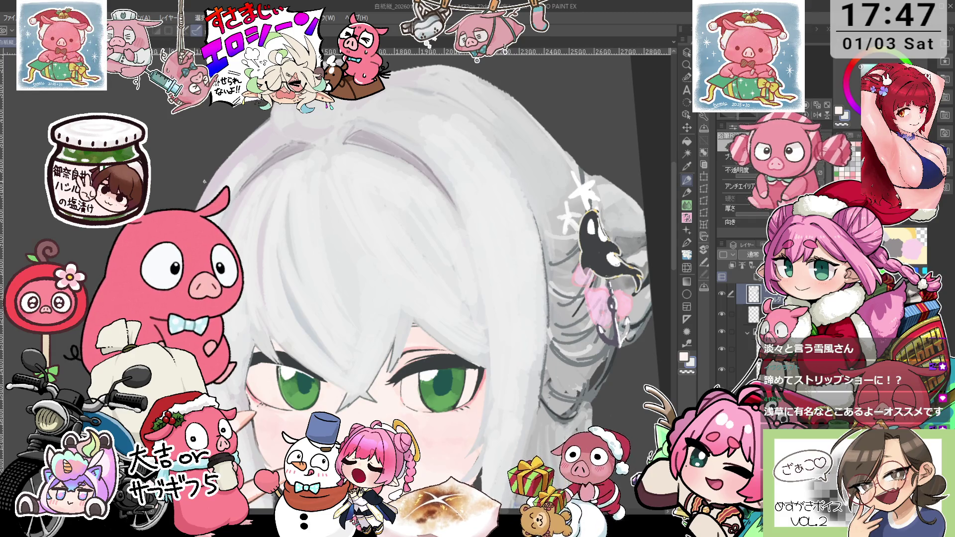
mouse_move(204, 182)
mouse_down()
mouse_move(425, 289)
mouse_move(469, 245)
mouse_up()
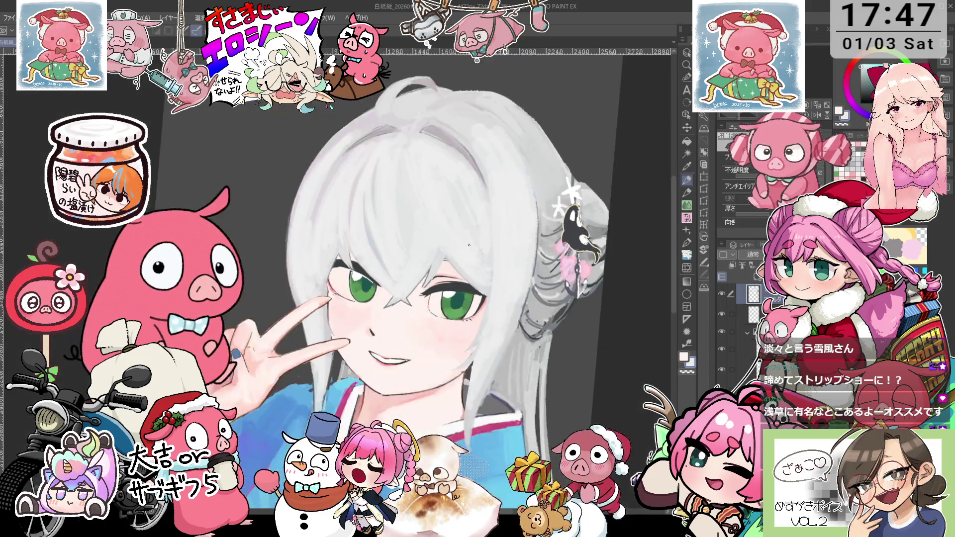
drag(468, 244, 428, 251)
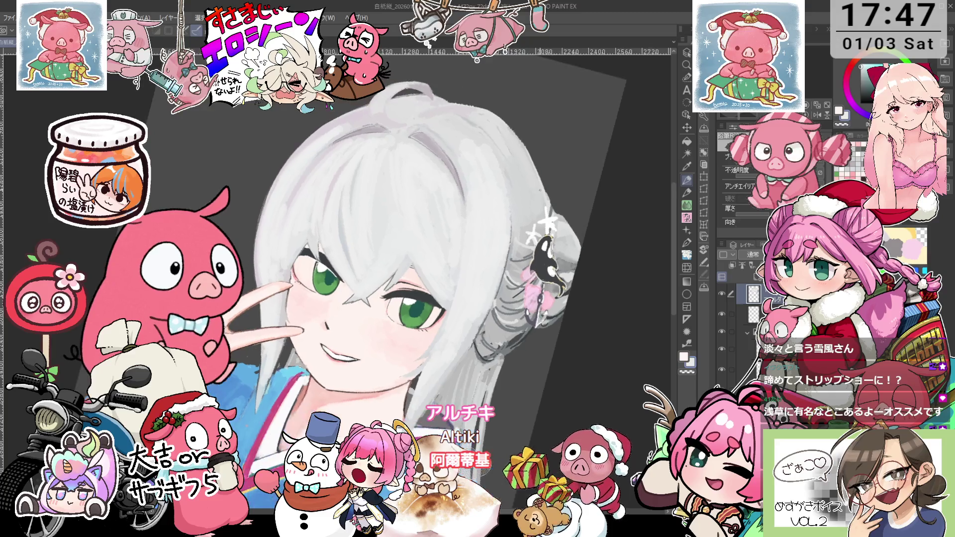
scroll(476, 144, up, 3)
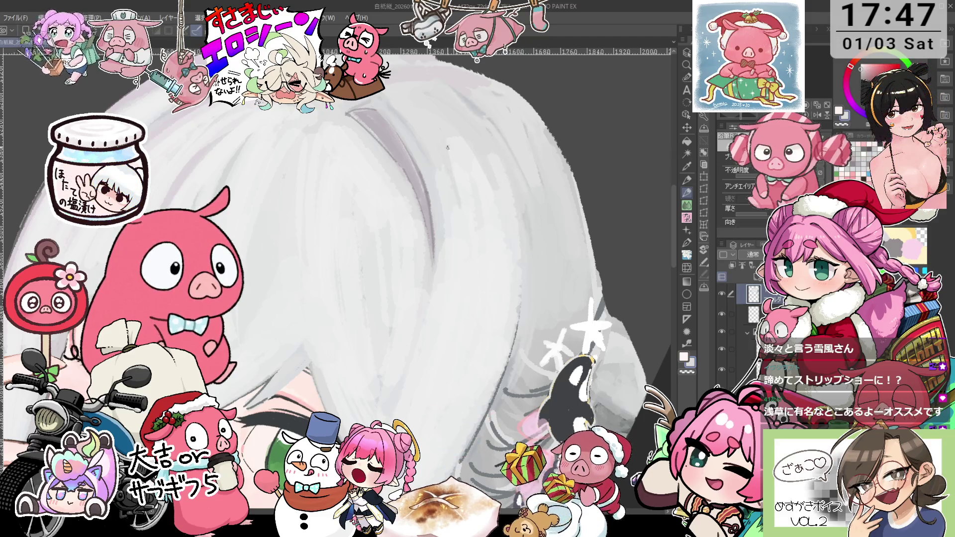
Zoom and pan the view over the hair clip and eye, then tilt the canvas.
scroll(437, 150, down, 1)
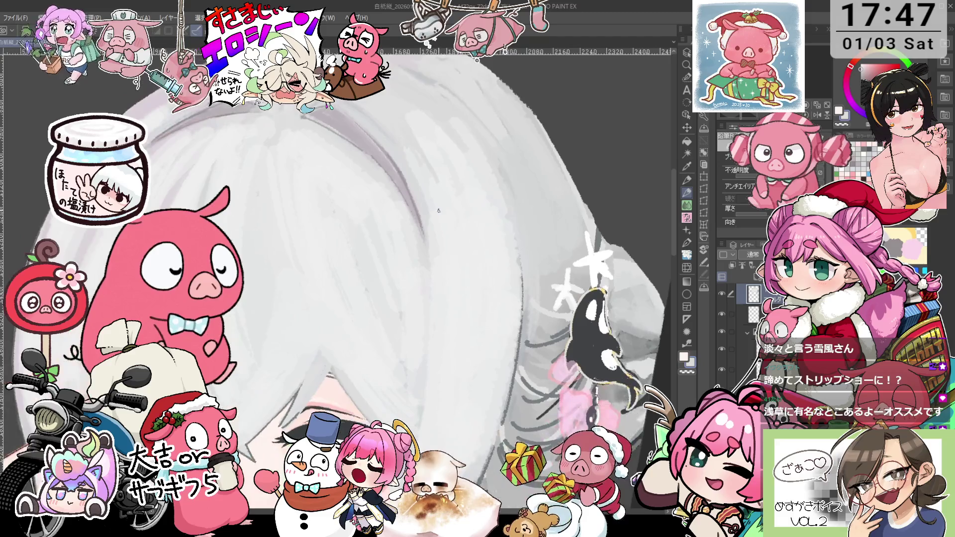
scroll(514, 191, down, 1)
scroll(502, 204, up, 2)
scroll(492, 216, up, 2)
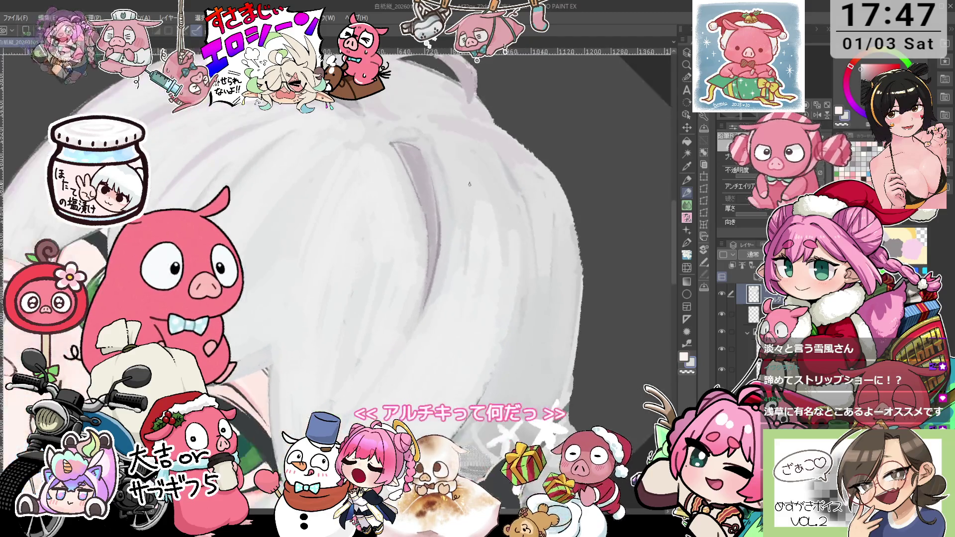
key(i)
key(p)
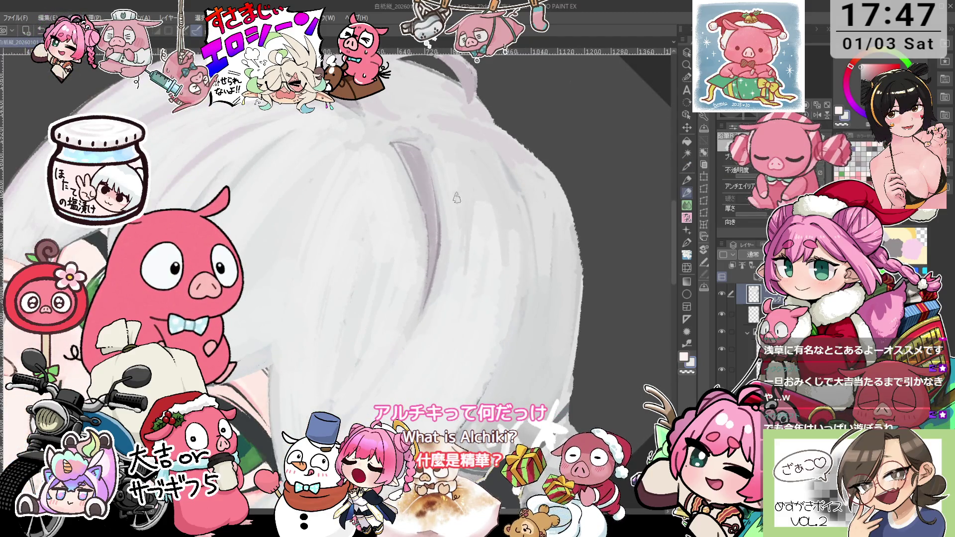
mouse_move(498, 229)
mouse_down()
mouse_move(412, 162)
mouse_move(432, 202)
mouse_up()
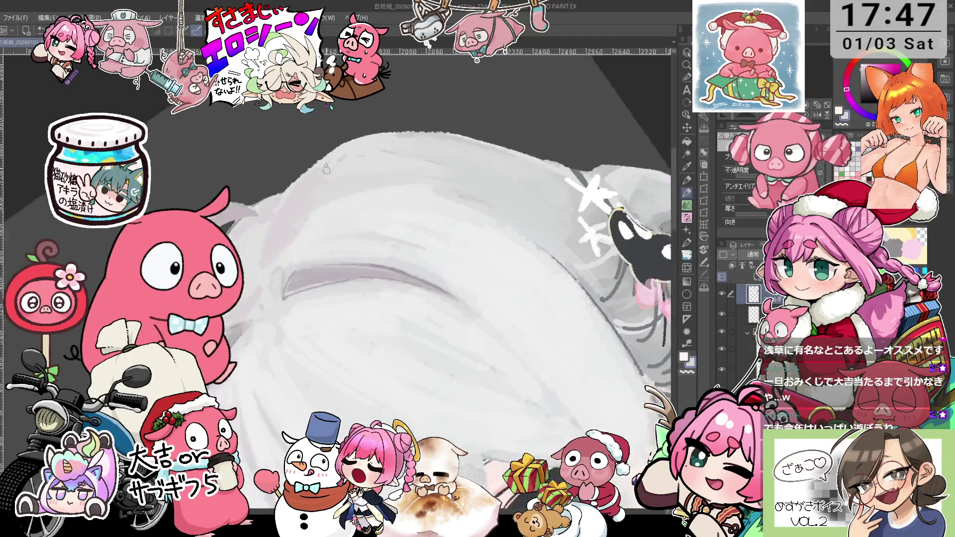
drag(275, 230, 455, 211)
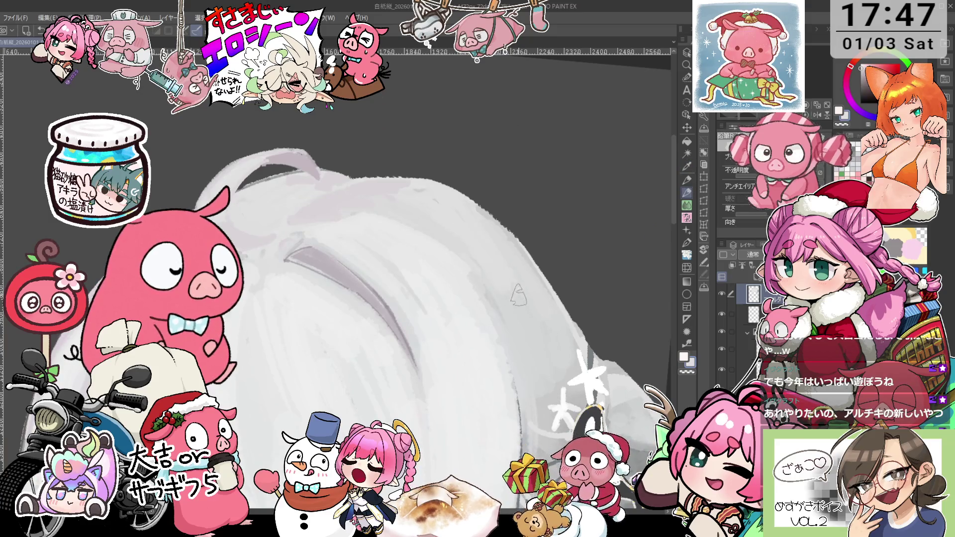
Rotate the canvas back upright with the orca hair ornament in view.
scroll(455, 212, down, 5)
scroll(467, 244, up, 2)
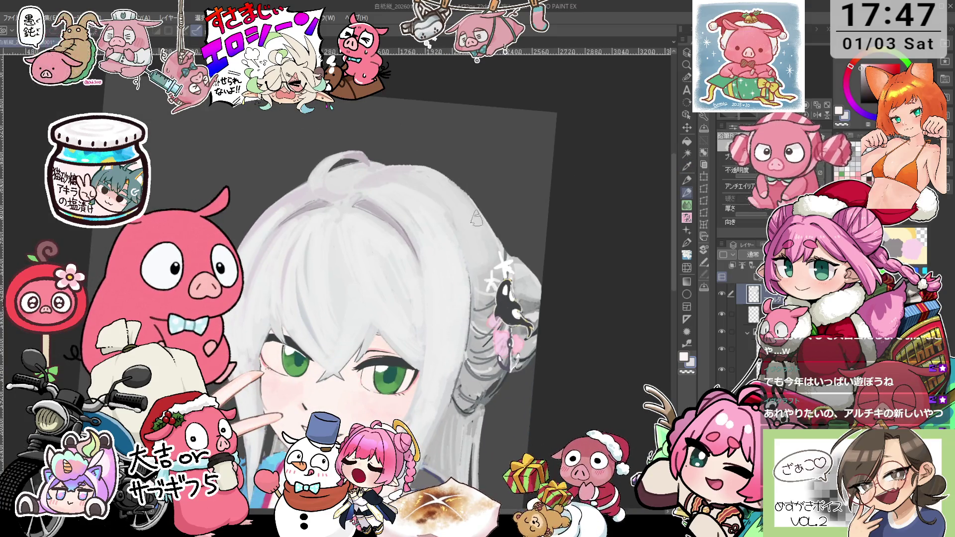
drag(477, 233, 457, 217)
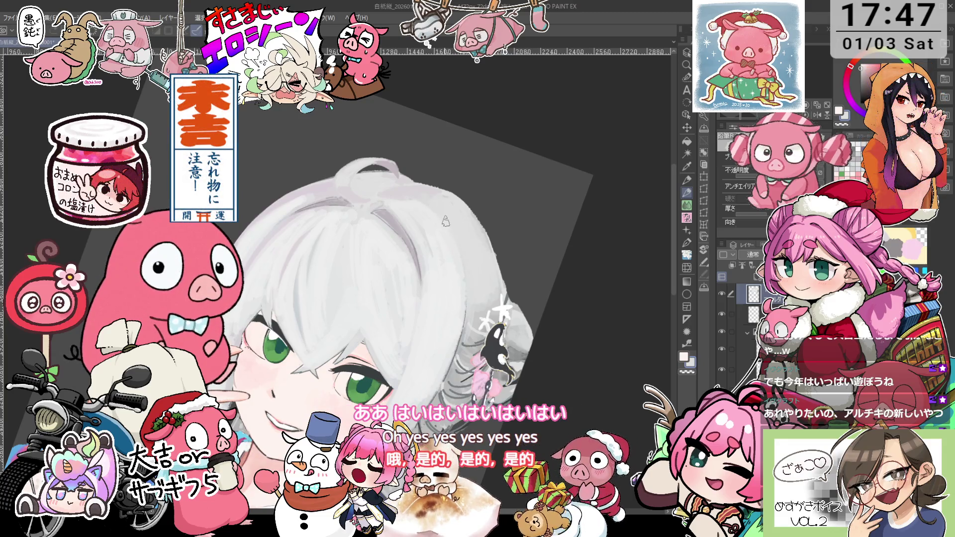
drag(455, 230, 468, 252)
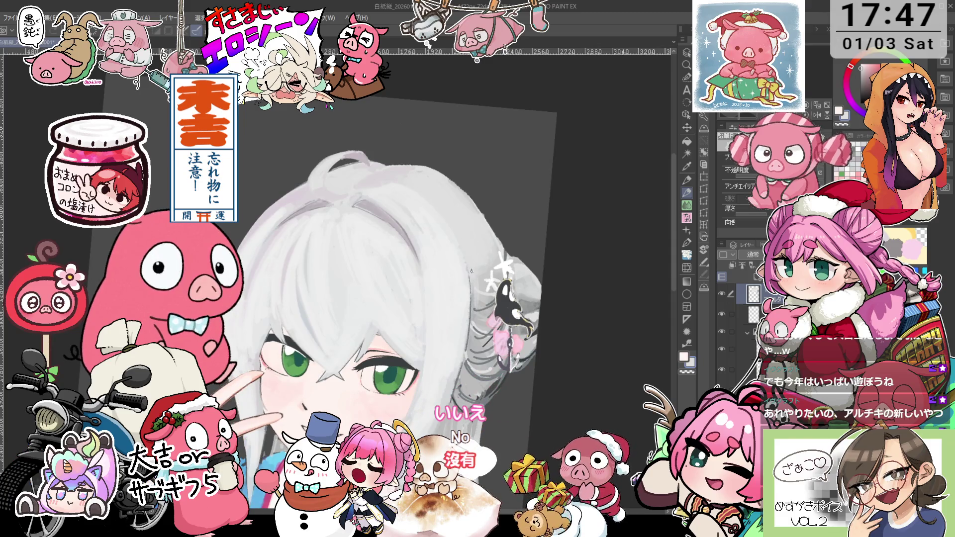
scroll(471, 271, up, 3)
mouse_move(461, 268)
mouse_down()
mouse_move(462, 227)
mouse_move(486, 174)
mouse_up()
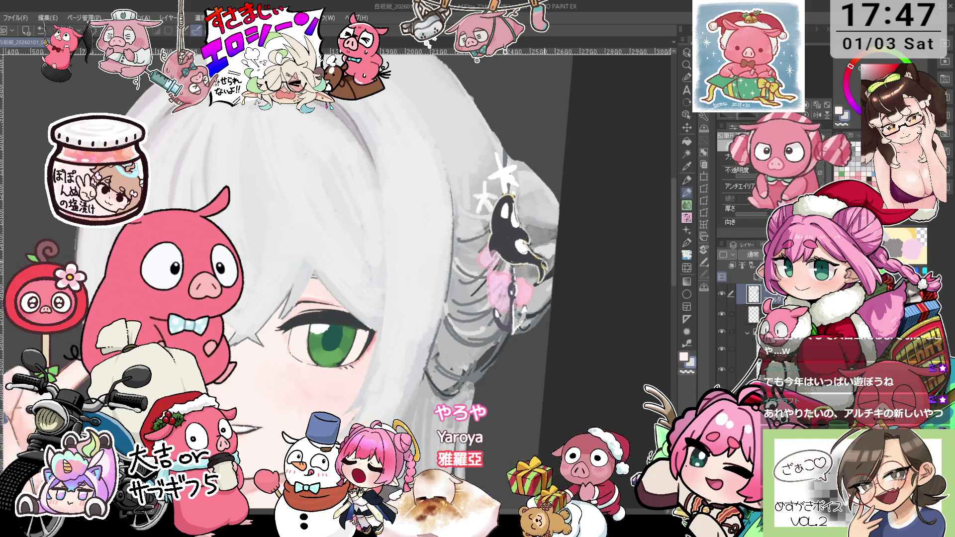
Zoom in and sample the orca's dark colour for the pencil.
scroll(472, 247, up, 1)
scroll(472, 247, up, 1)
key(p)
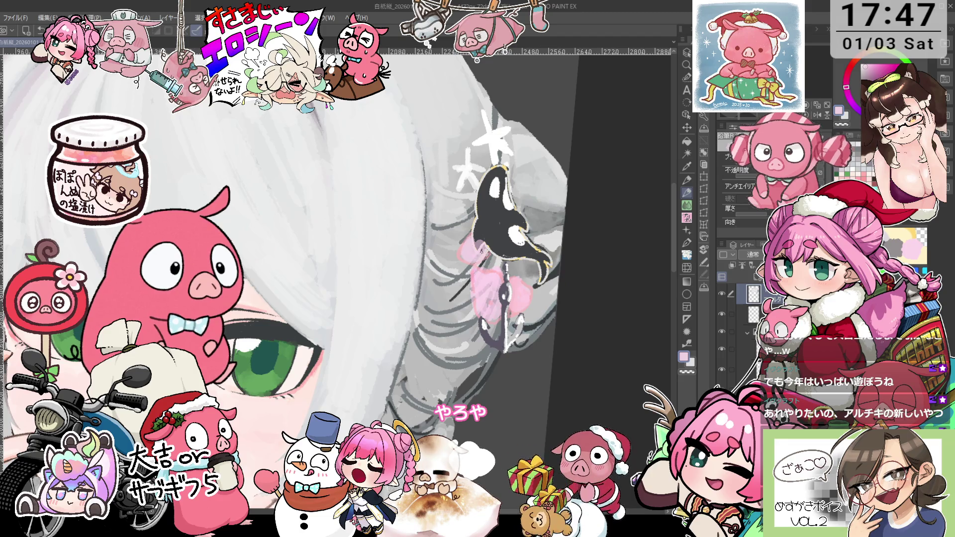
alt+click(485, 230)
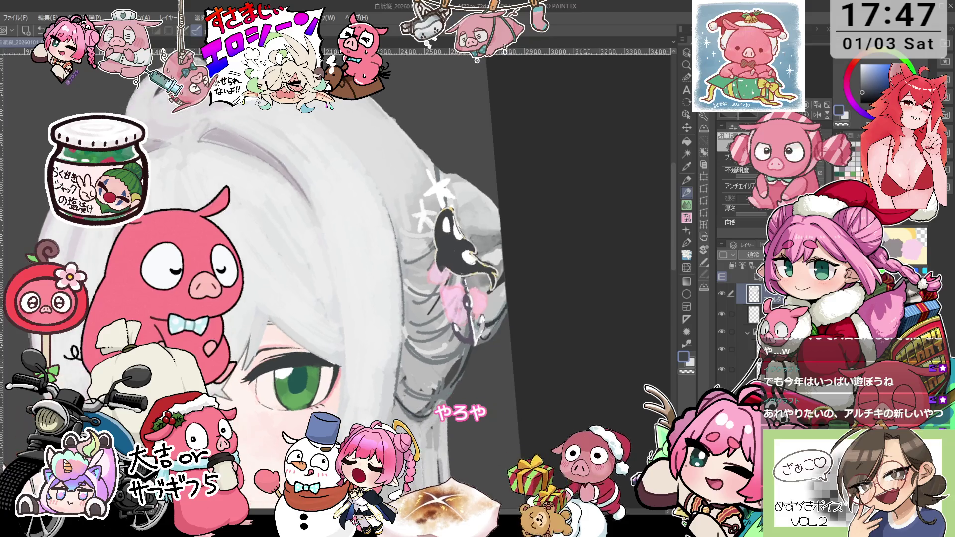
click(686, 154)
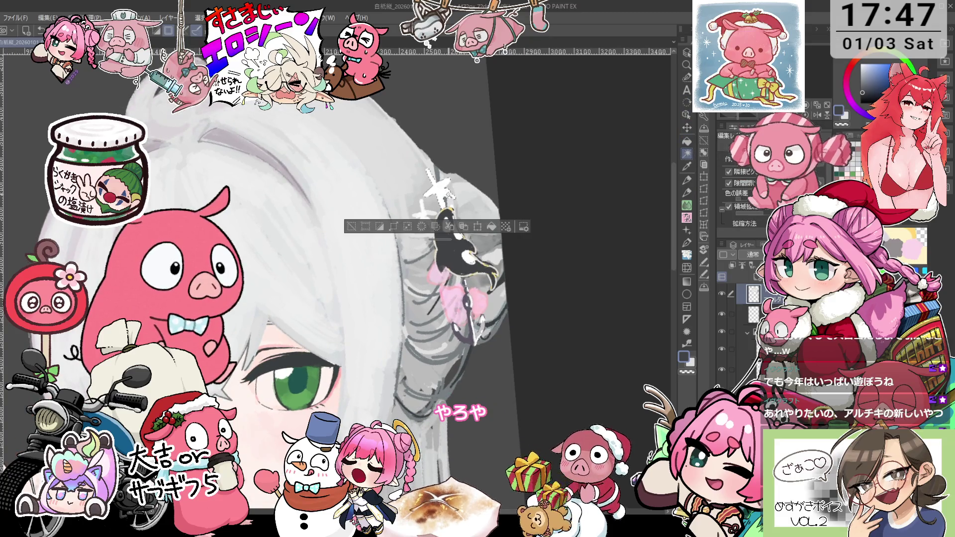
Add the orca ornament to the star selection with Auto Select.
shift+click(450, 223)
shift+click(474, 268)
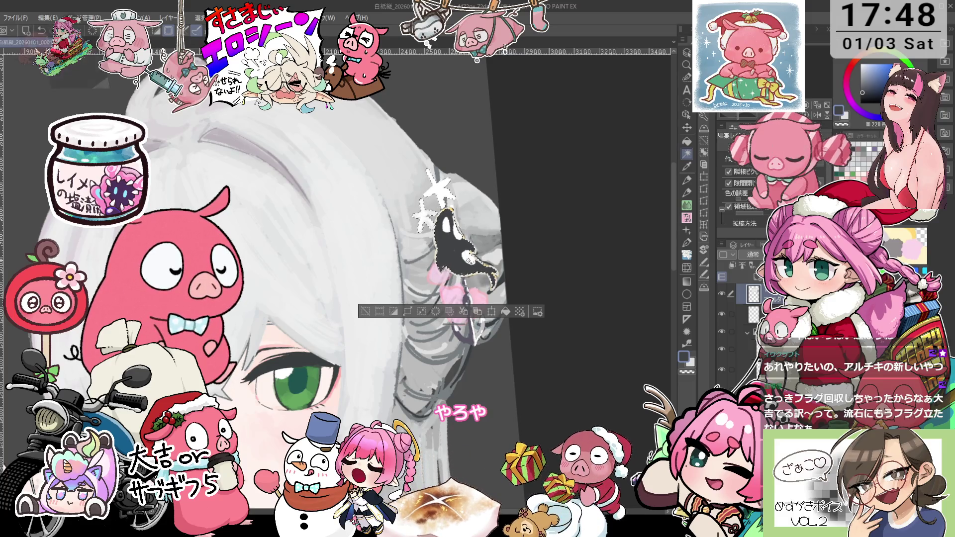
scroll(448, 223, up, 3)
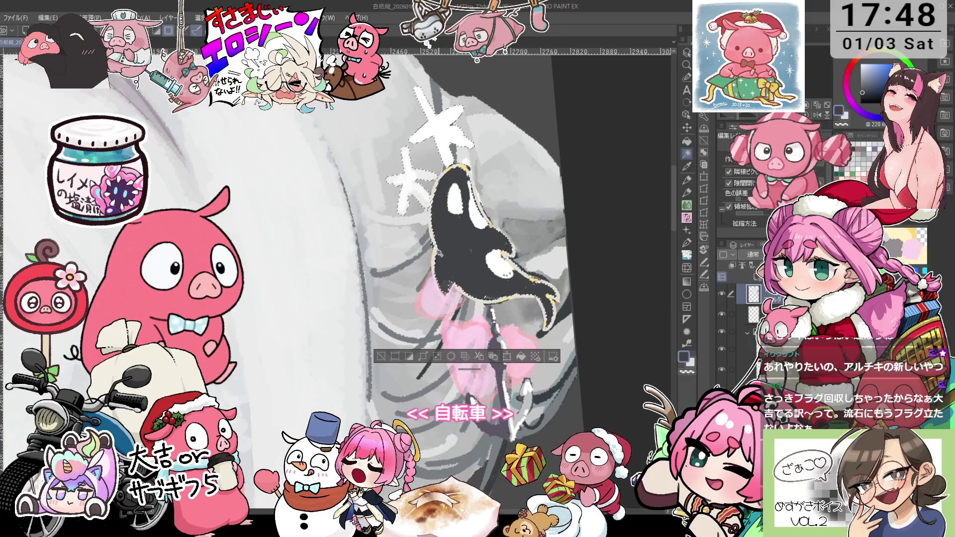
scroll(450, 262, down, 2)
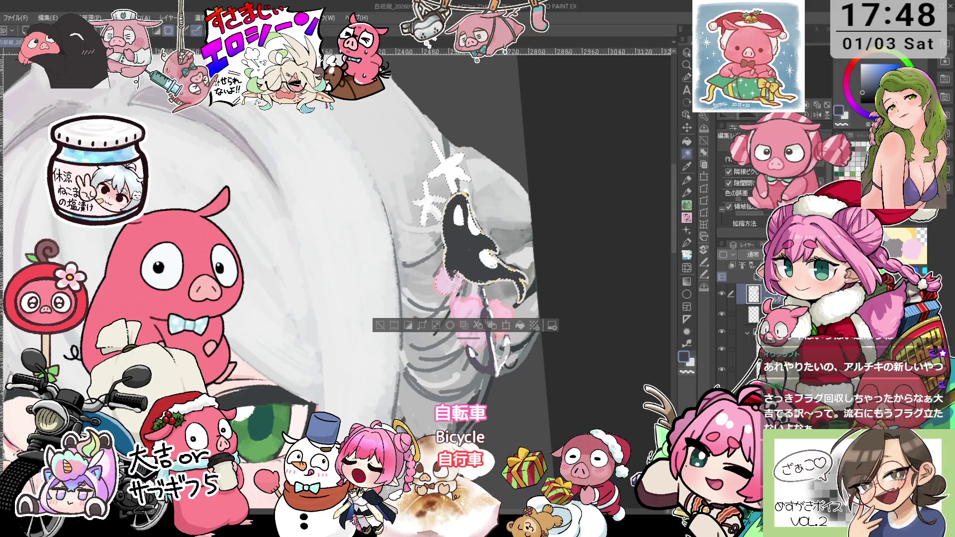
mouse_move(472, 313)
mouse_down()
mouse_move(453, 265)
mouse_move(455, 298)
mouse_move(486, 270)
mouse_up()
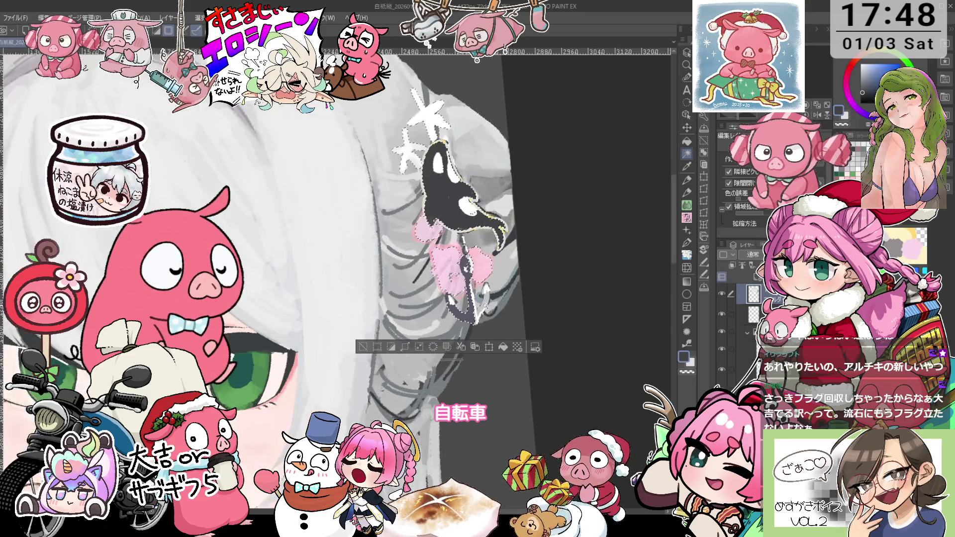
Zoom and rotate the view to inspect the selection around the orca.
scroll(470, 281, up, 2)
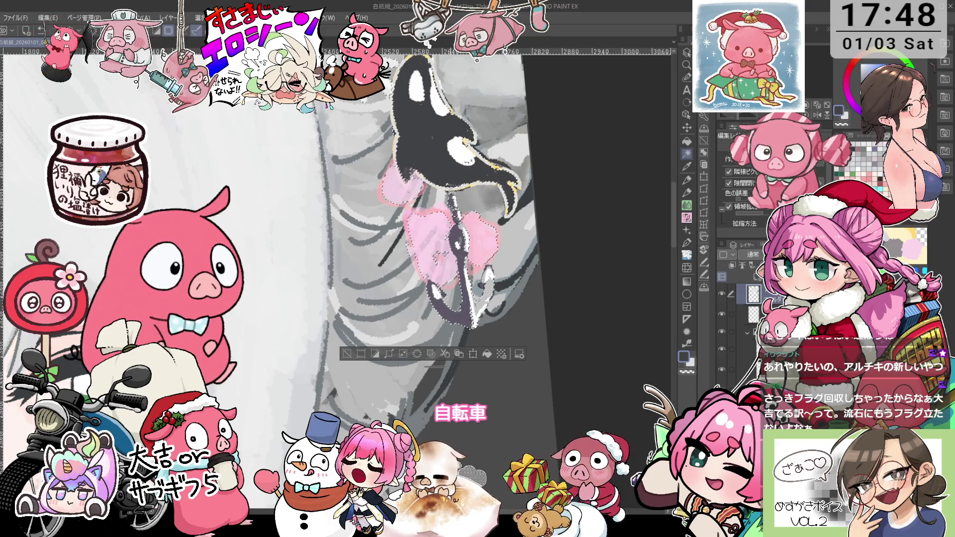
scroll(348, 279, down, 3)
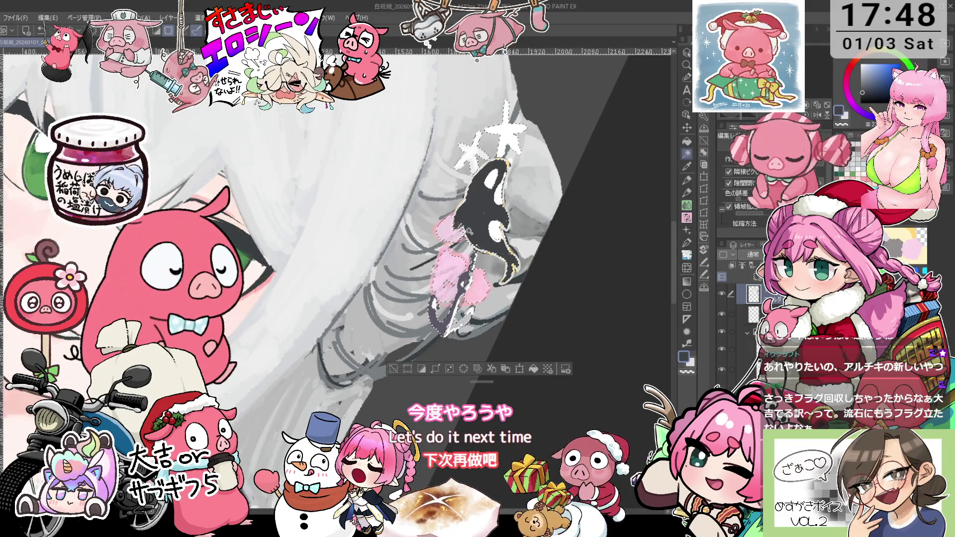
scroll(532, 343, up, 1)
scroll(532, 343, up, 1)
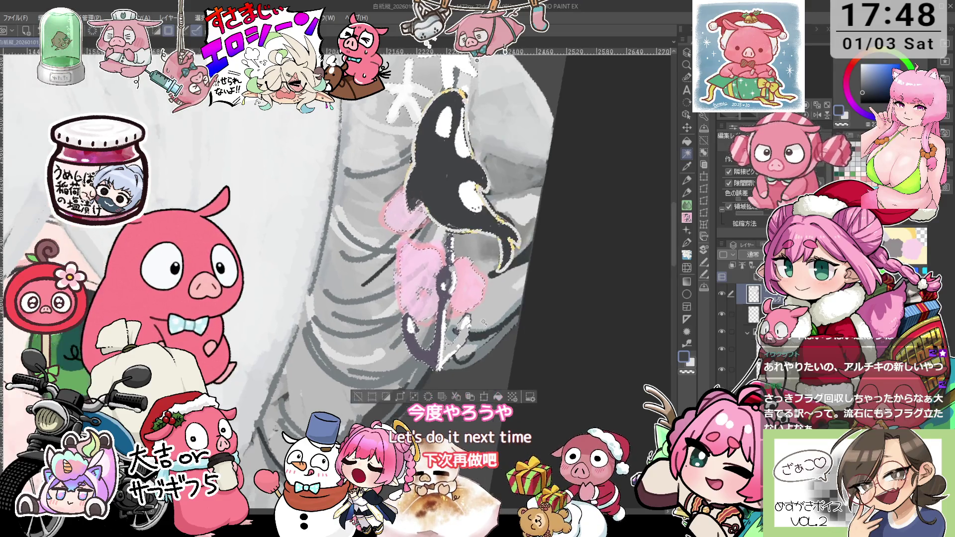
drag(462, 249, 423, 214)
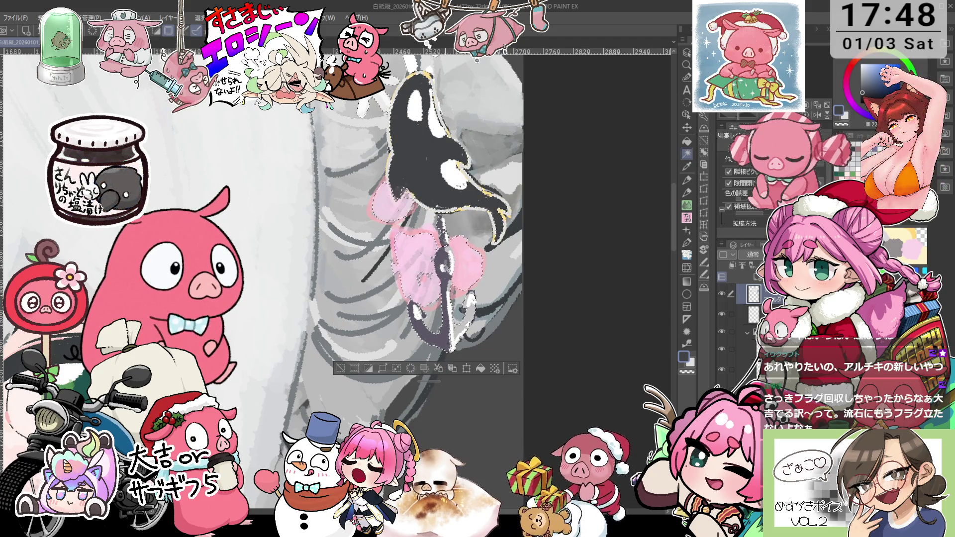
drag(423, 277, 525, 229)
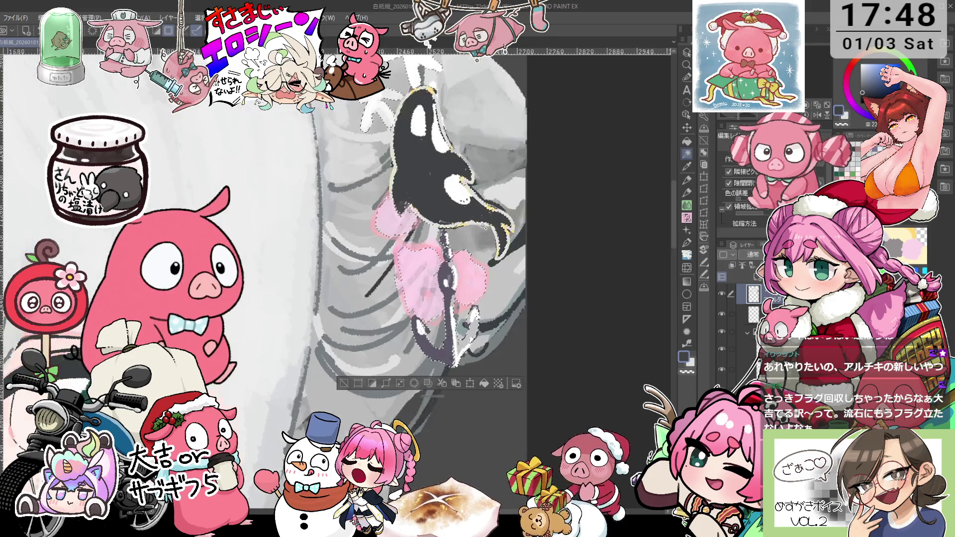
Brush the pink bow into the selection with the Selection Pen, undoing a stray tail stroke.
key(e)
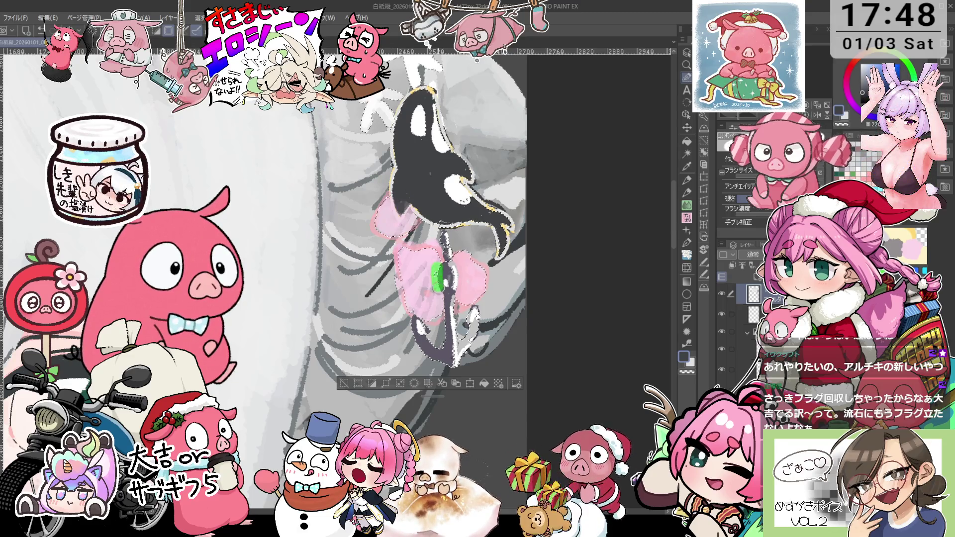
mouse_move(437, 256)
mouse_down()
mouse_move(414, 253)
mouse_move(471, 260)
mouse_move(447, 256)
mouse_up()
scroll(432, 253, up, 3)
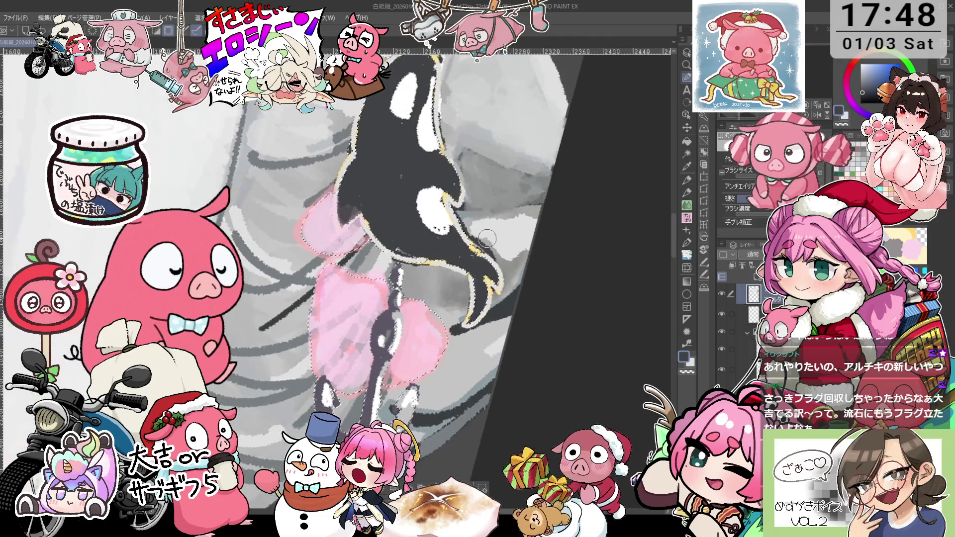
mouse_move(475, 256)
mouse_down()
mouse_move(494, 278)
mouse_move(484, 272)
mouse_move(467, 323)
mouse_up()
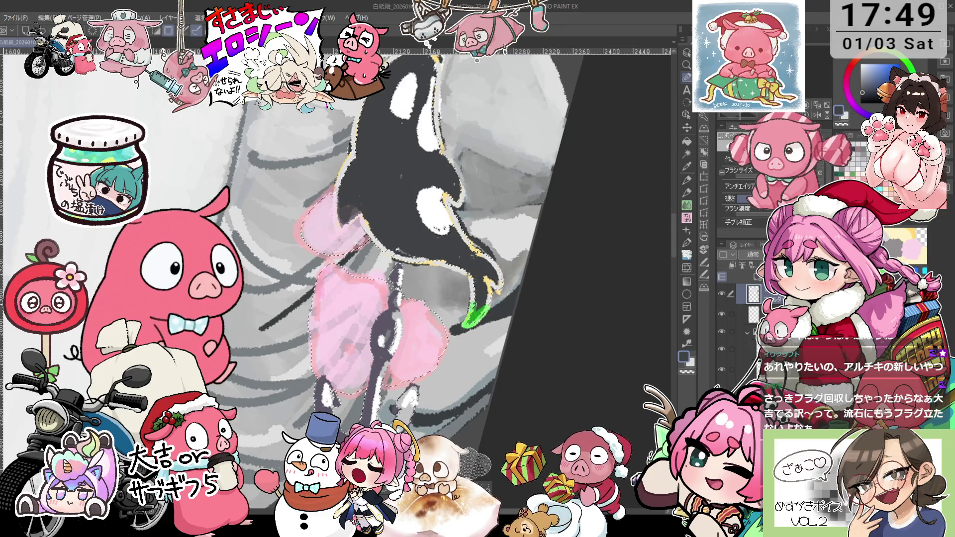
key(ctrl+z)
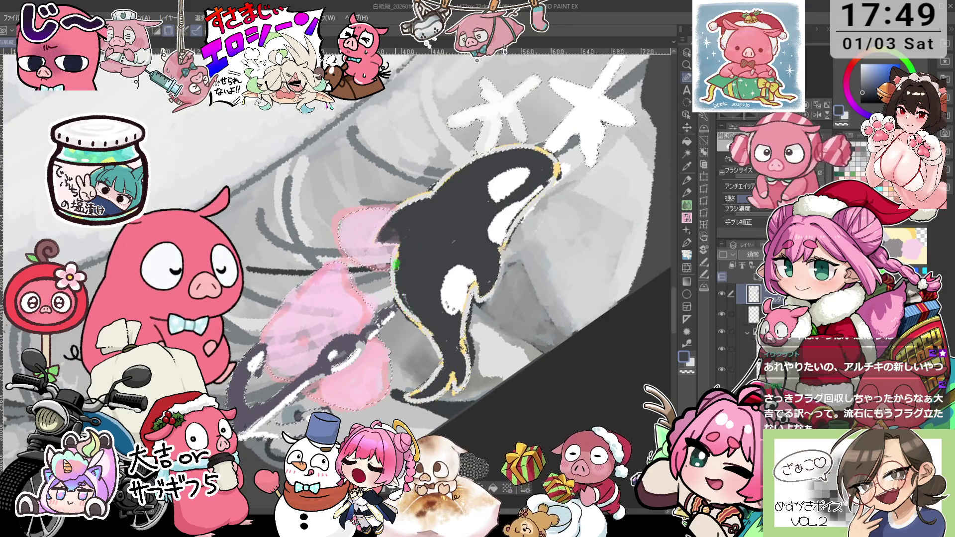
Rotate the orca upright and extend the selection along its head edge.
drag(449, 284, 468, 254)
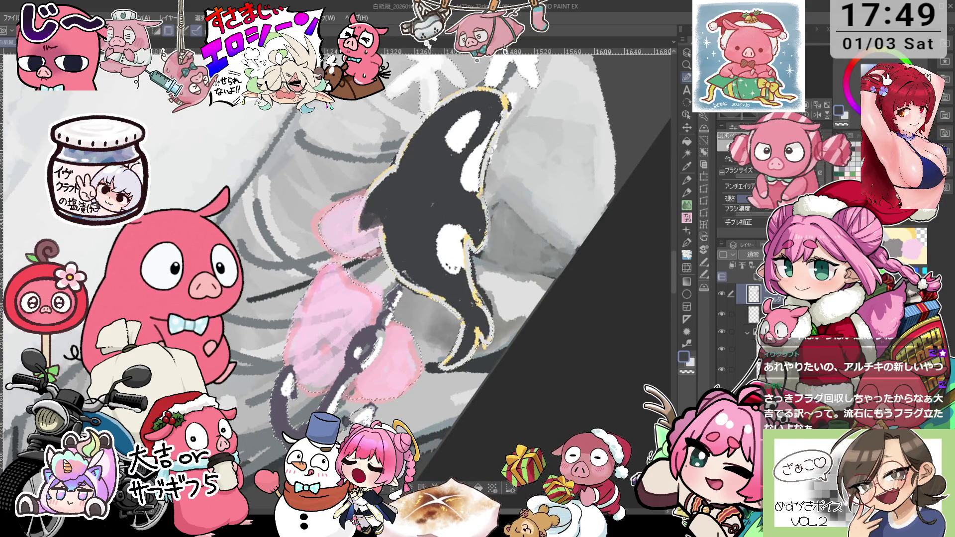
drag(490, 150, 498, 184)
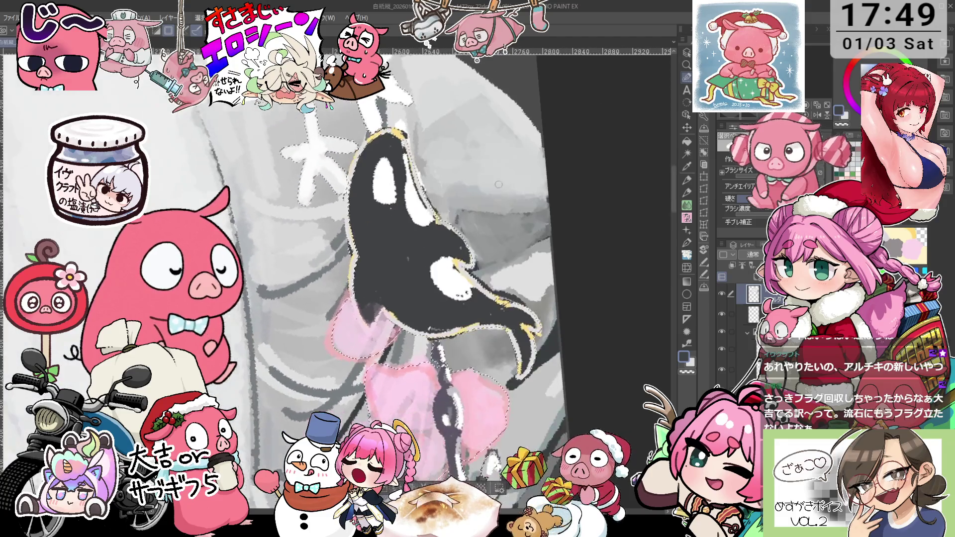
drag(372, 229, 386, 135)
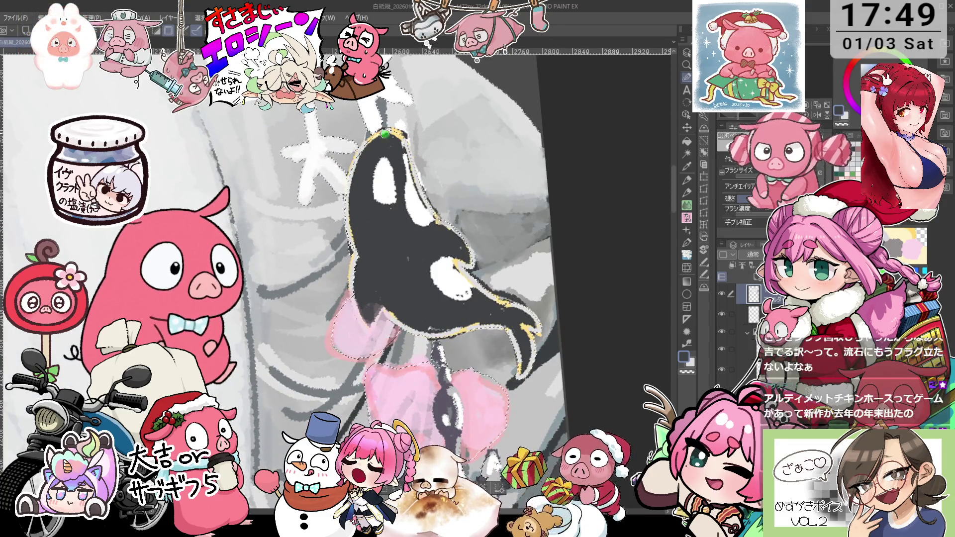
drag(354, 177, 386, 132)
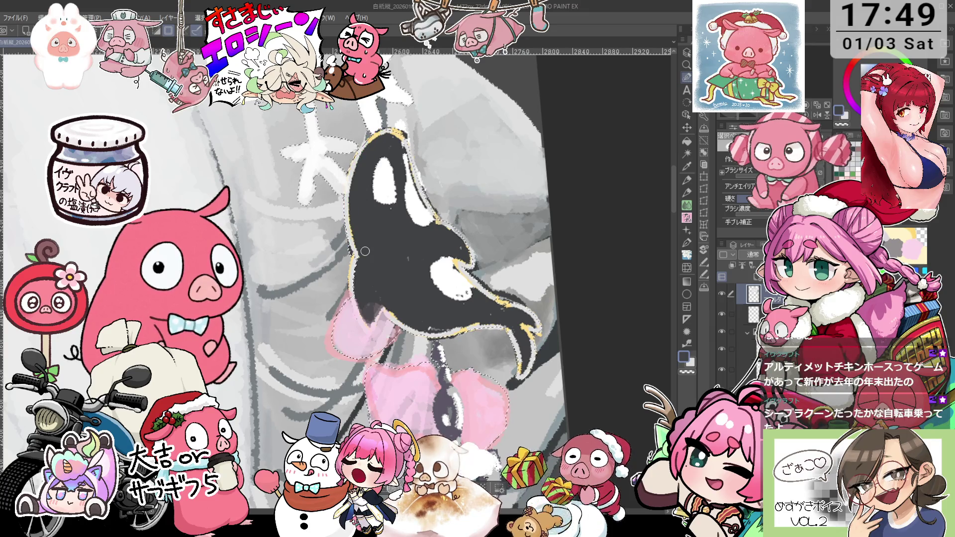
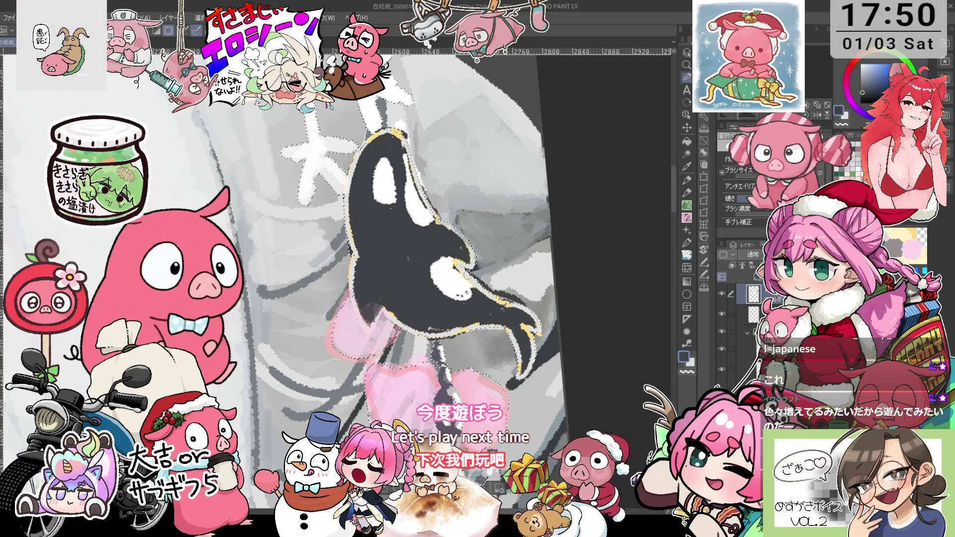
Extend the selection with the Selection Pen to the areas beside the orca charm.
scroll(470, 258, down, 3)
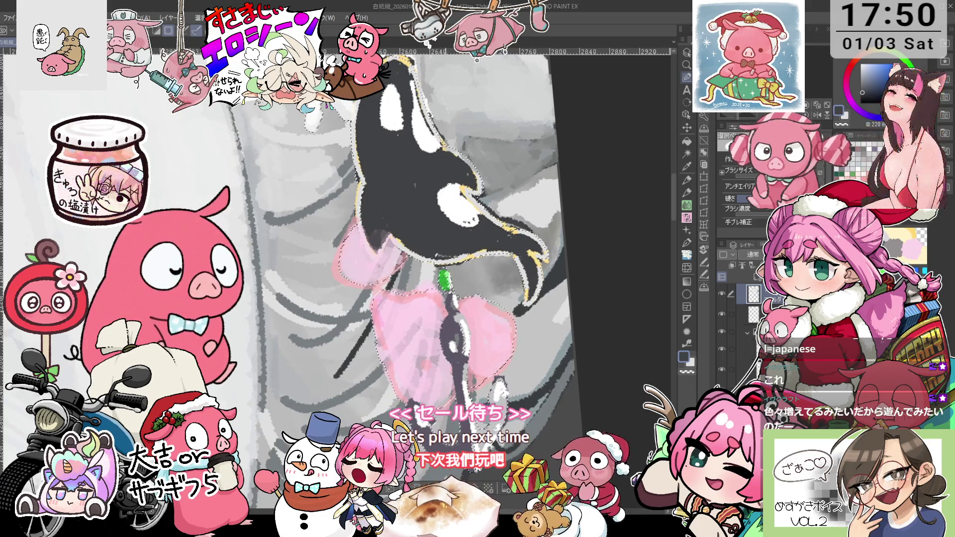
scroll(499, 351, down, 2)
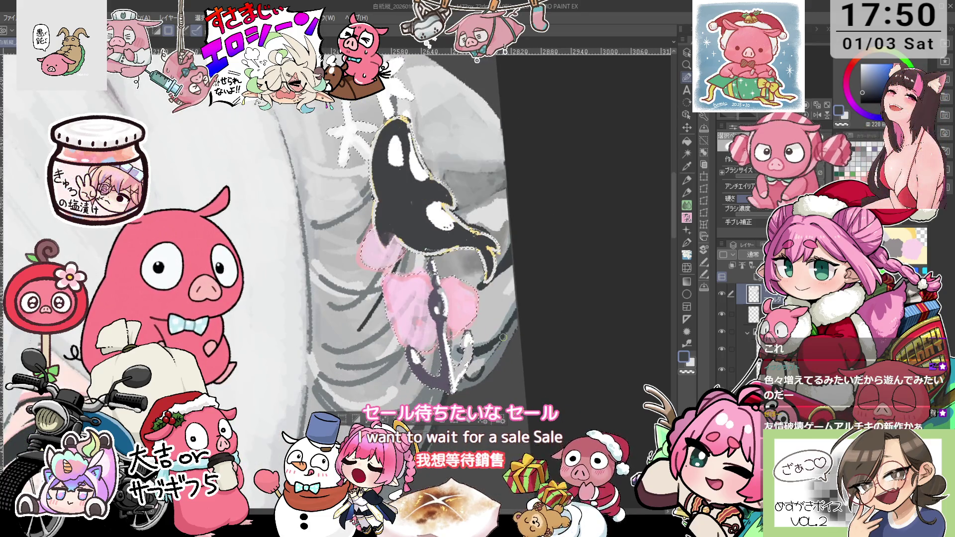
scroll(503, 337, down, 2)
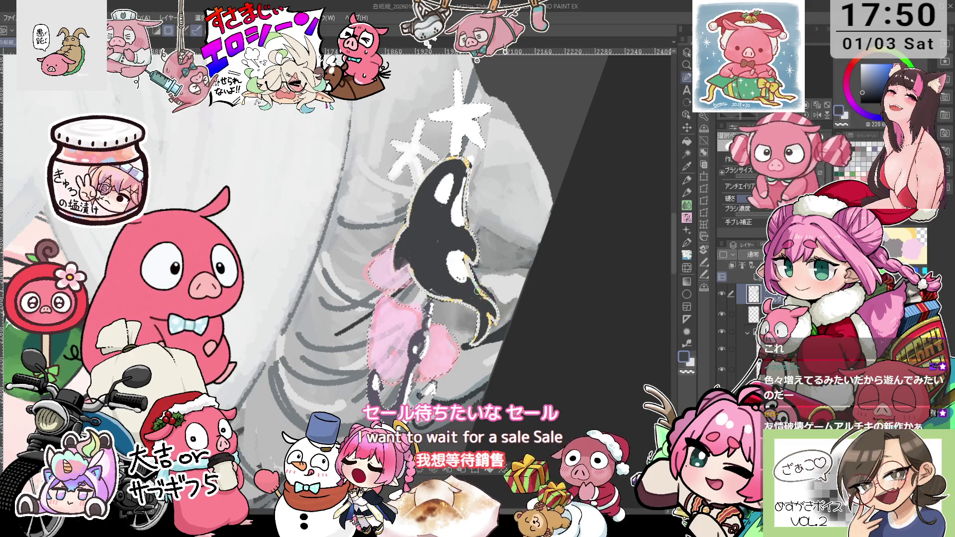
drag(476, 291, 460, 192)
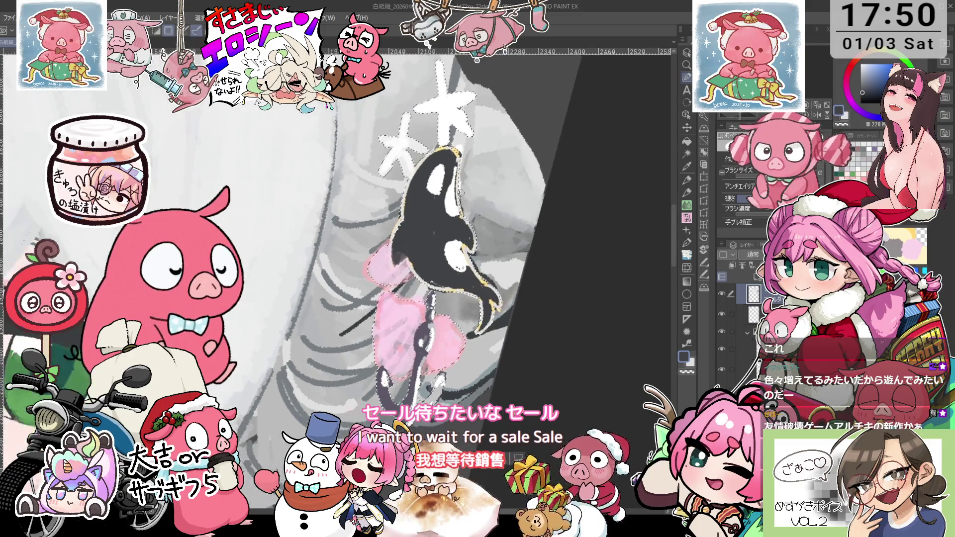
drag(455, 158, 393, 219)
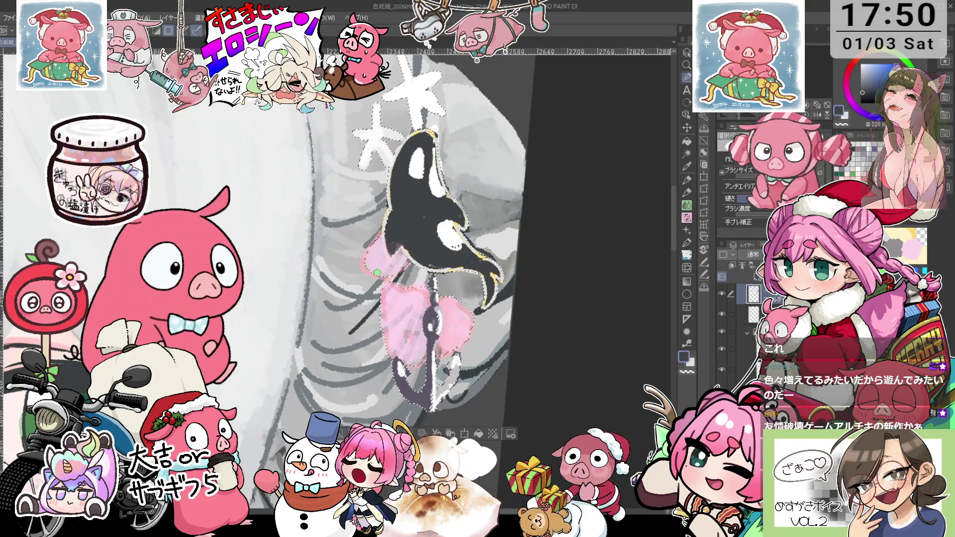
drag(371, 271, 386, 232)
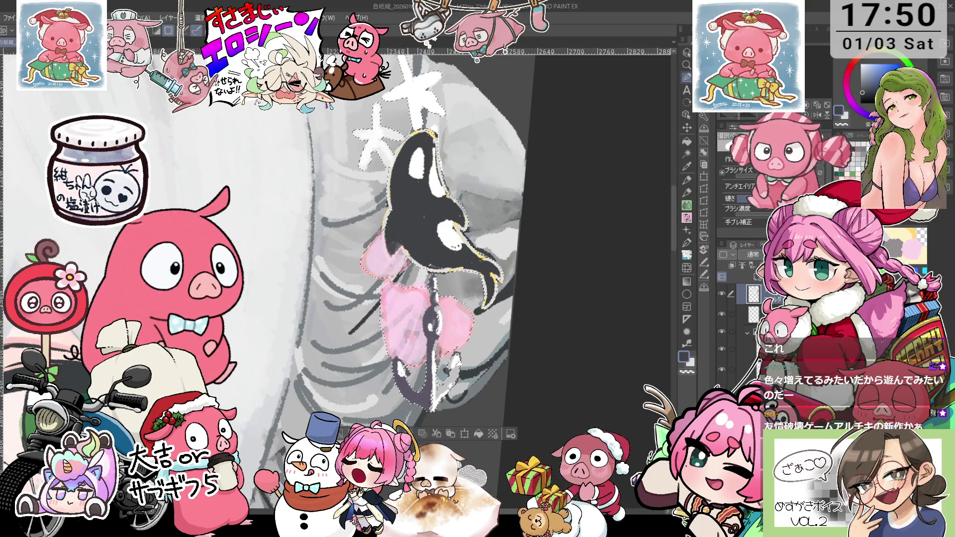
Test a dark gray fill on the selection to check coverage, undo it, and deselect.
scroll(418, 278, down, 2)
key(alt+Delete)
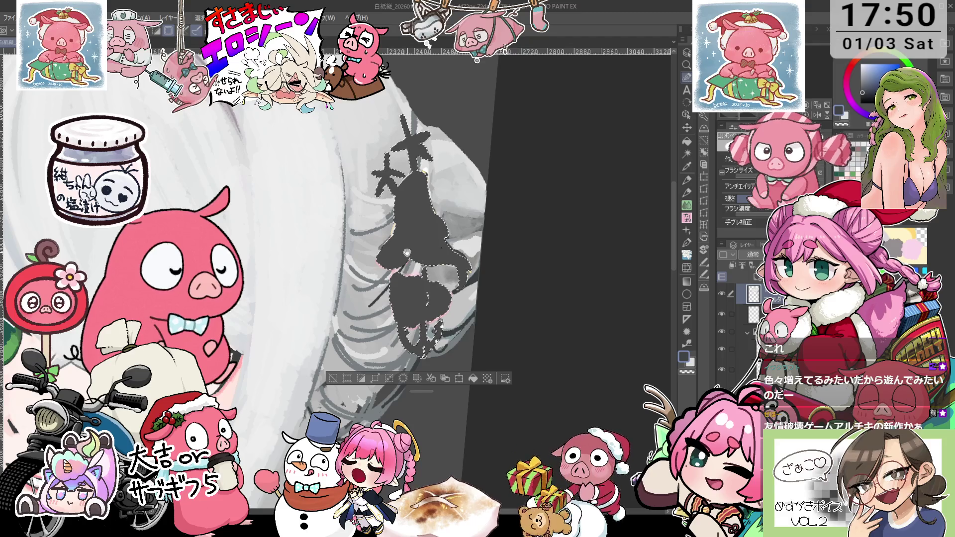
drag(407, 253, 443, 282)
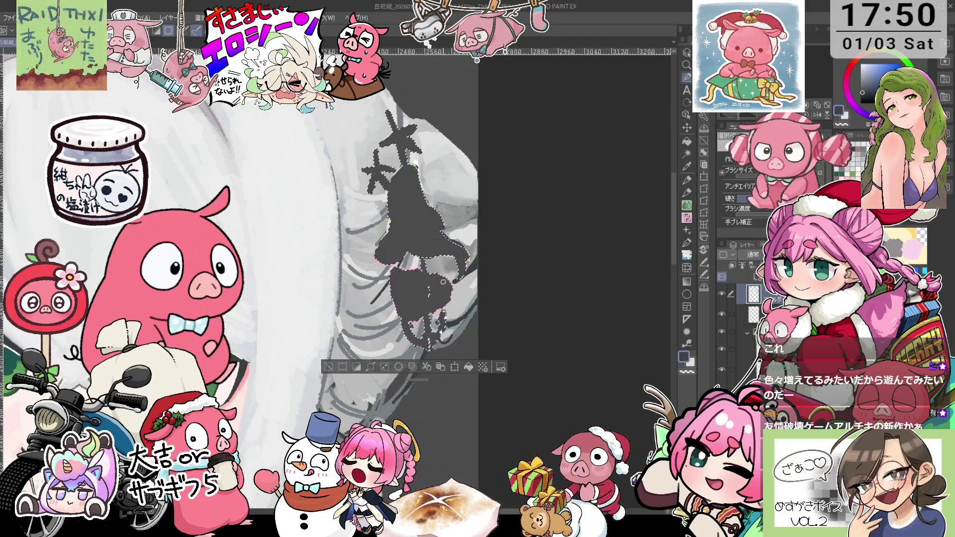
key(ctrl+z)
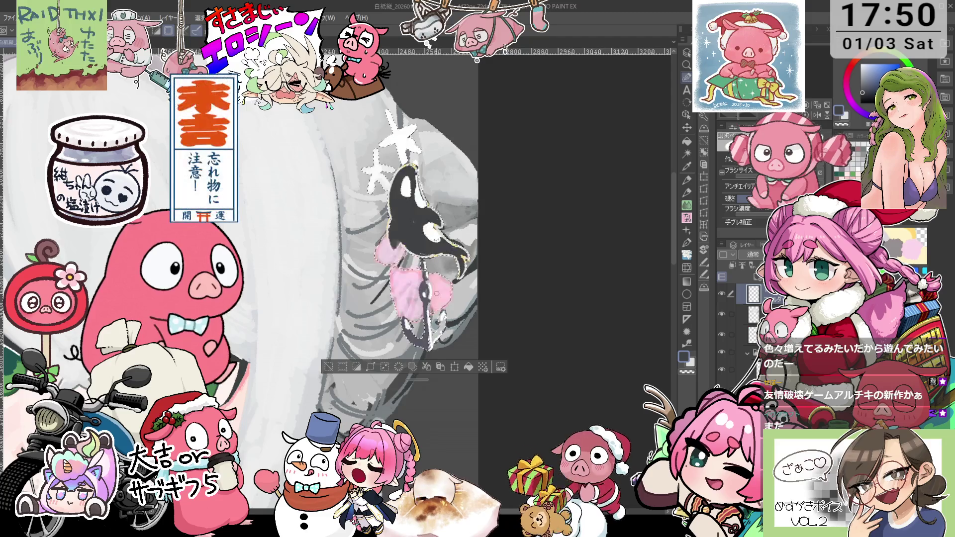
key(ctrl+y)
key(ctrl+z)
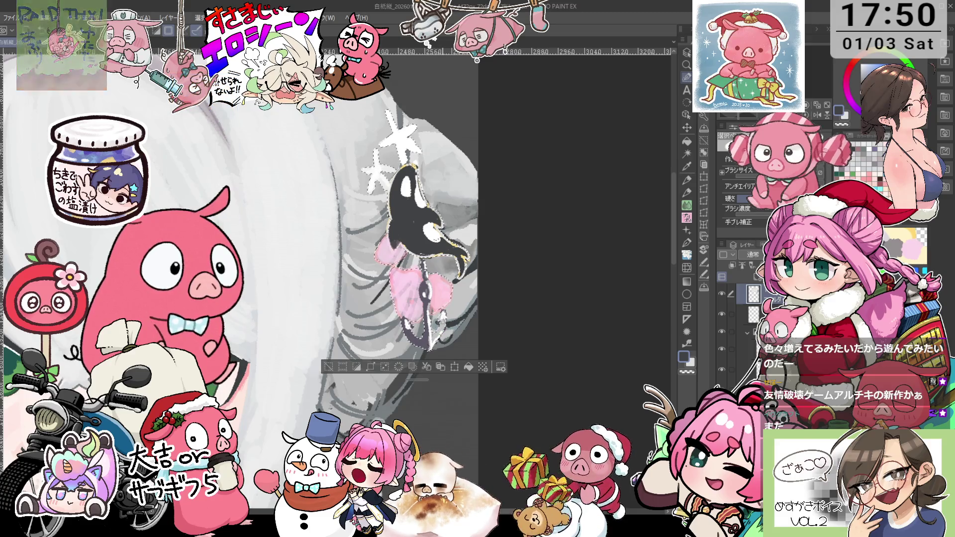
key(ctrl+y)
key(ctrl+z)
key(ctrl+d)
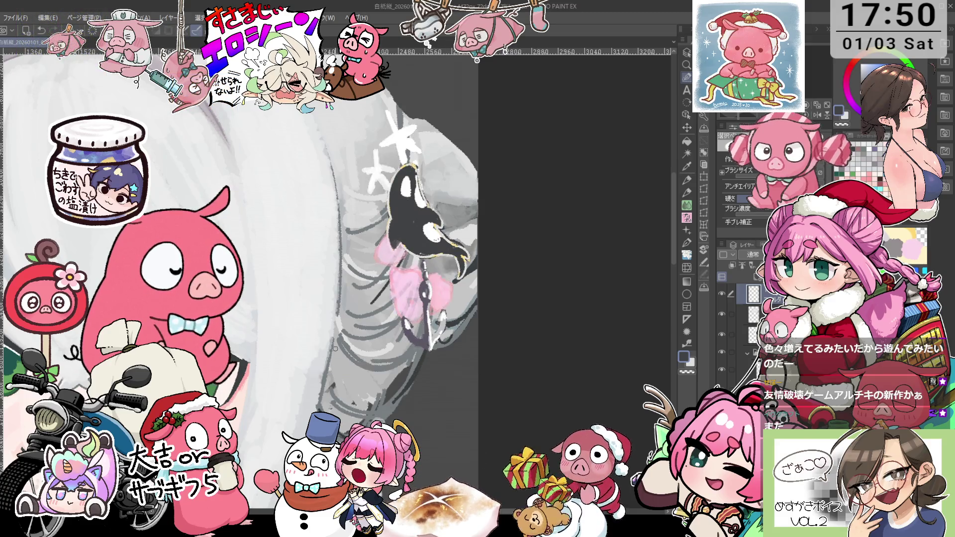
Switch from the eyedropper to the Pencil and rotate the view around the hair and orca charm.
scroll(335, 349, down, 2)
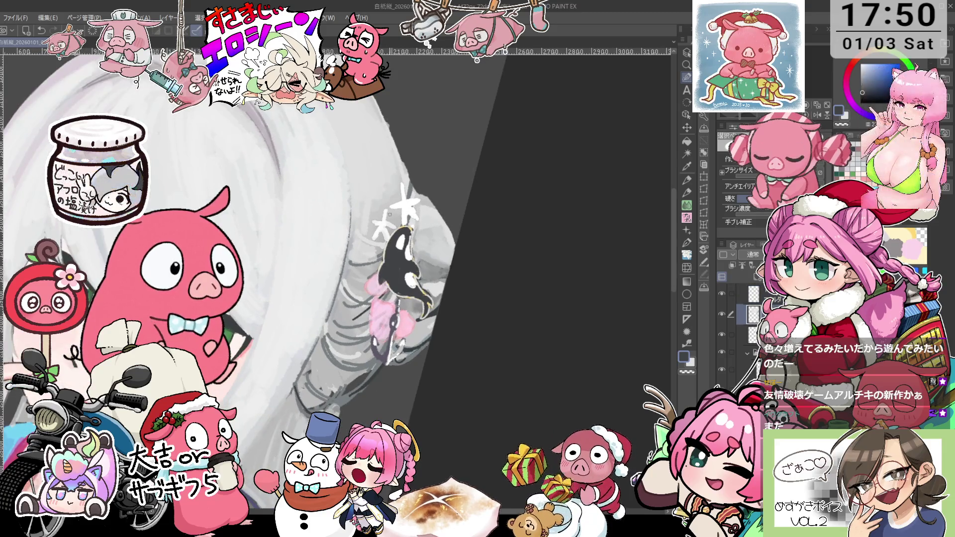
key(i)
key(p)
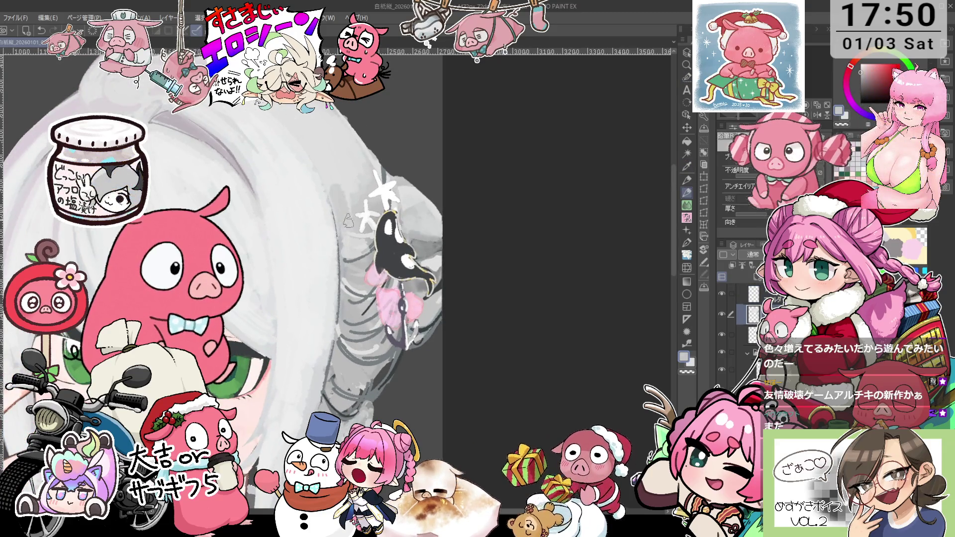
drag(365, 244, 378, 269)
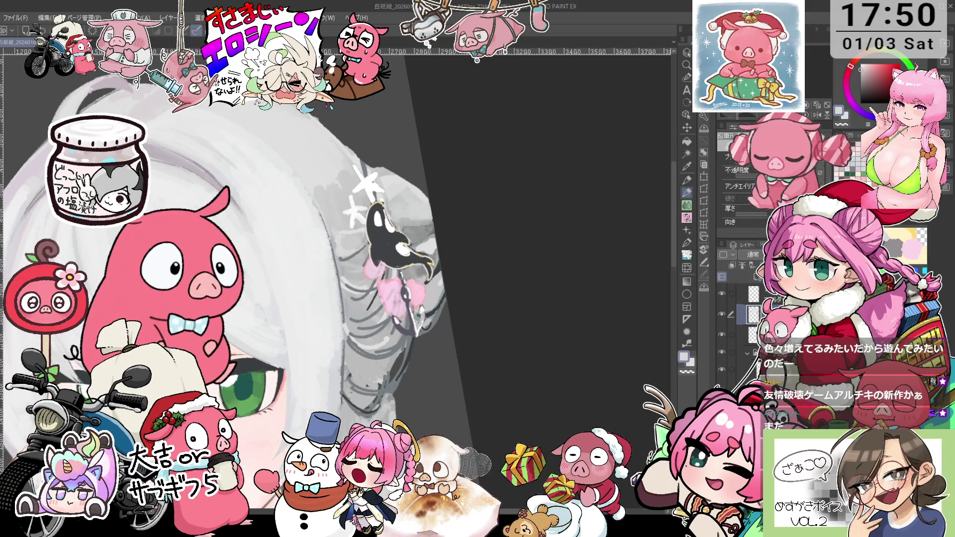
drag(368, 237, 365, 242)
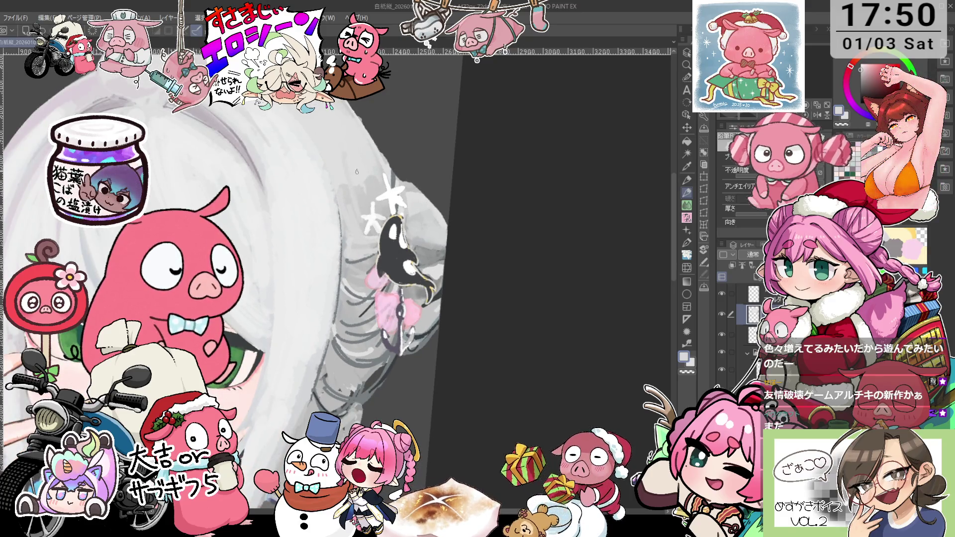
drag(356, 172, 348, 180)
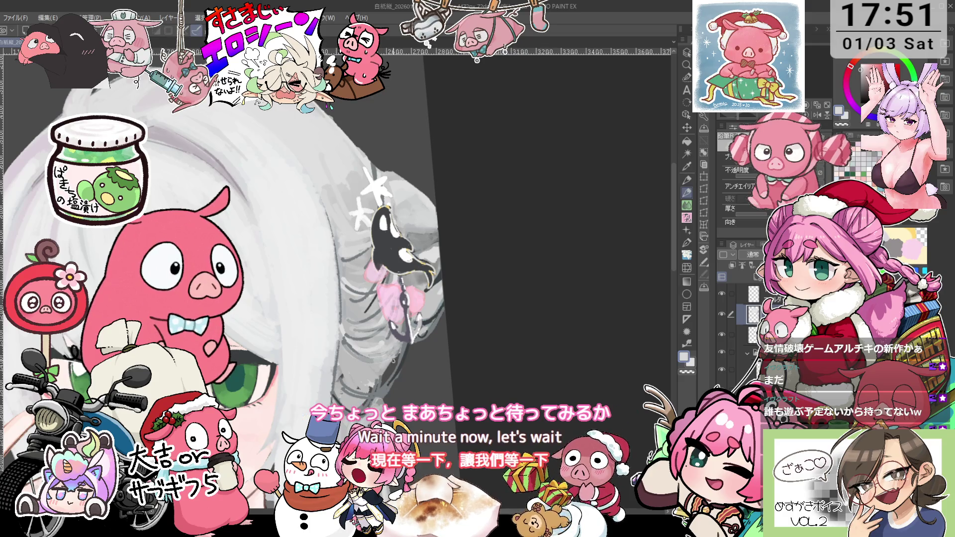
drag(386, 354, 405, 356)
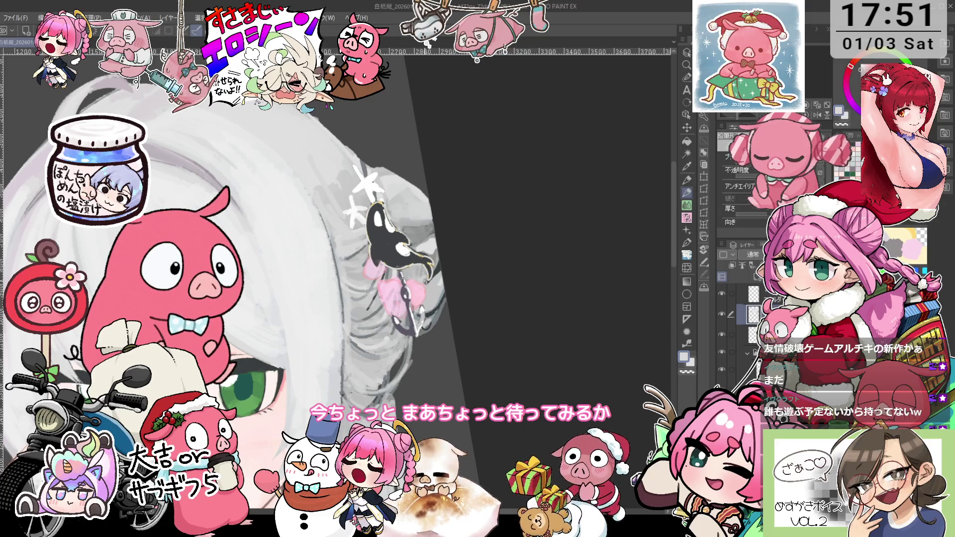
key(ctrl+@)
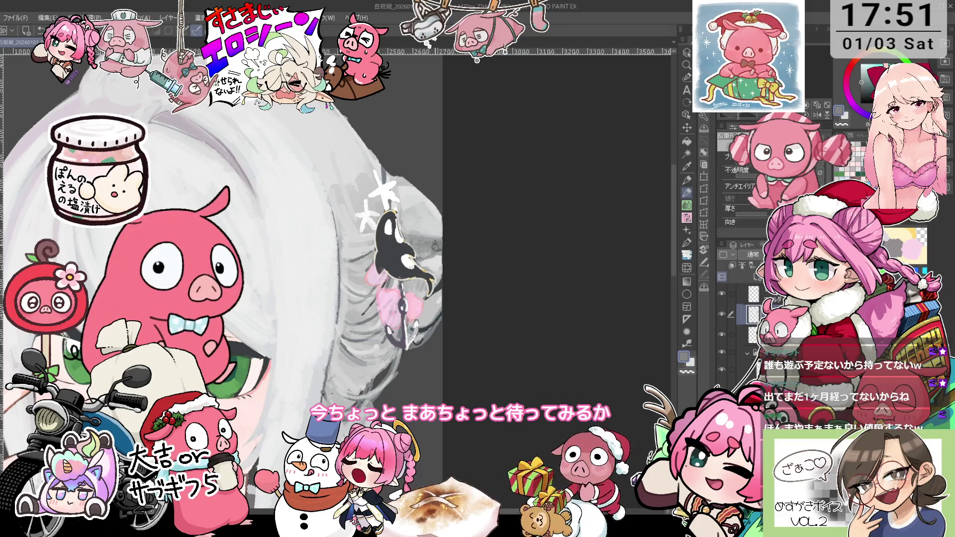
drag(435, 245, 337, 307)
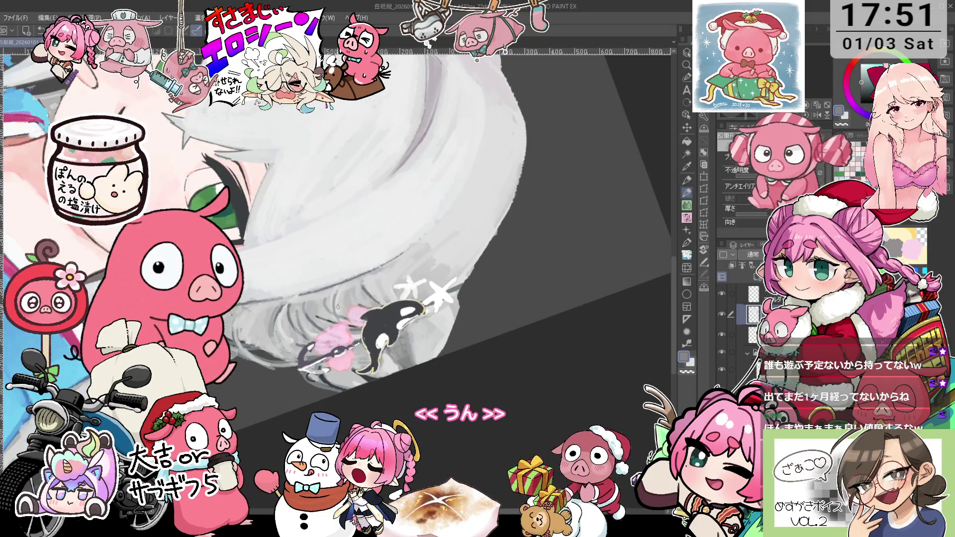
scroll(337, 307, up, 2)
drag(334, 318, 348, 326)
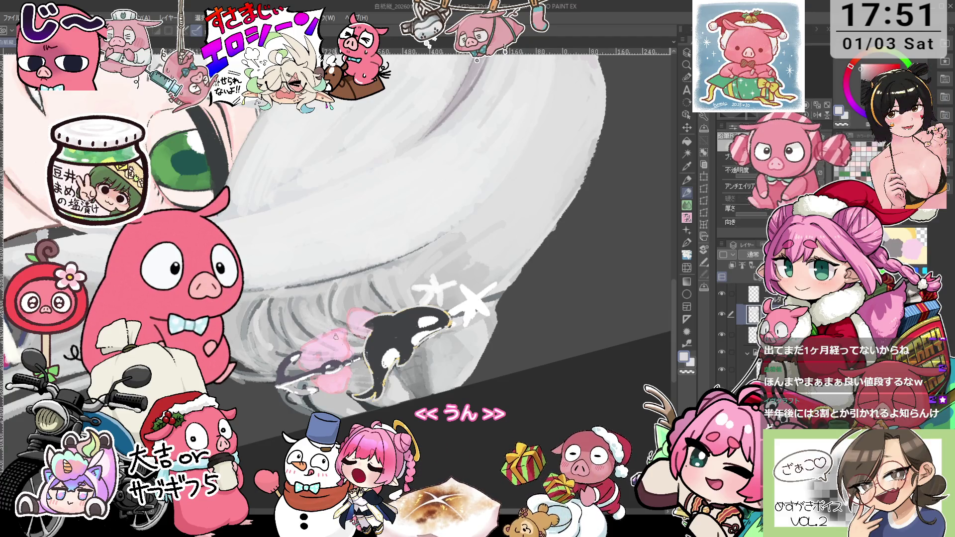
key(minus)
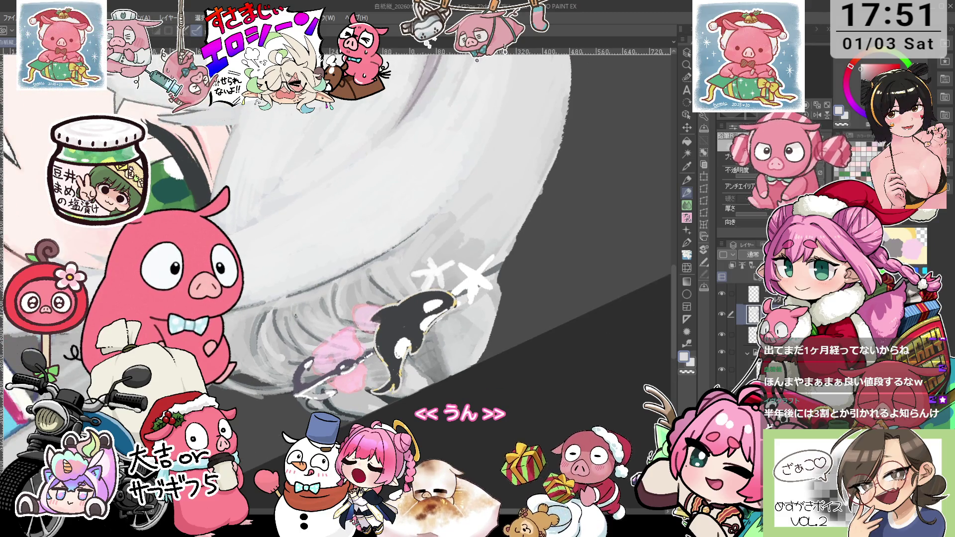
key(minus)
key(minus)
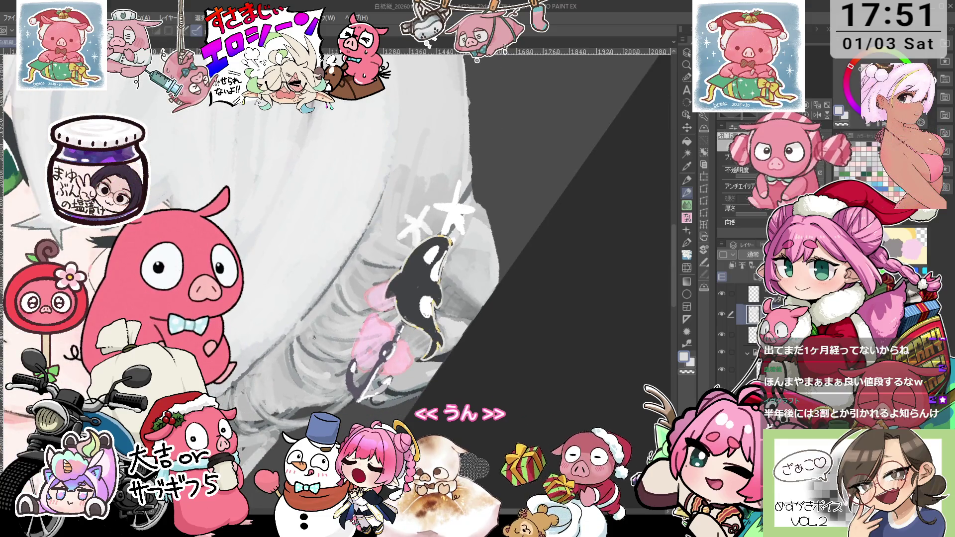
key(minus)
Rotate the view toward the orca clip and sample the ribbon's pink for the Pencil.
key(minus)
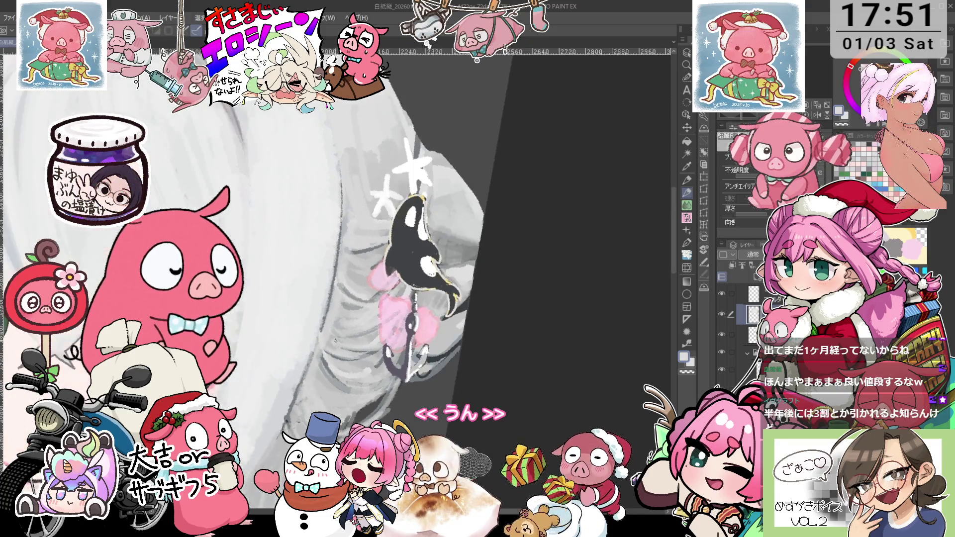
key(minus)
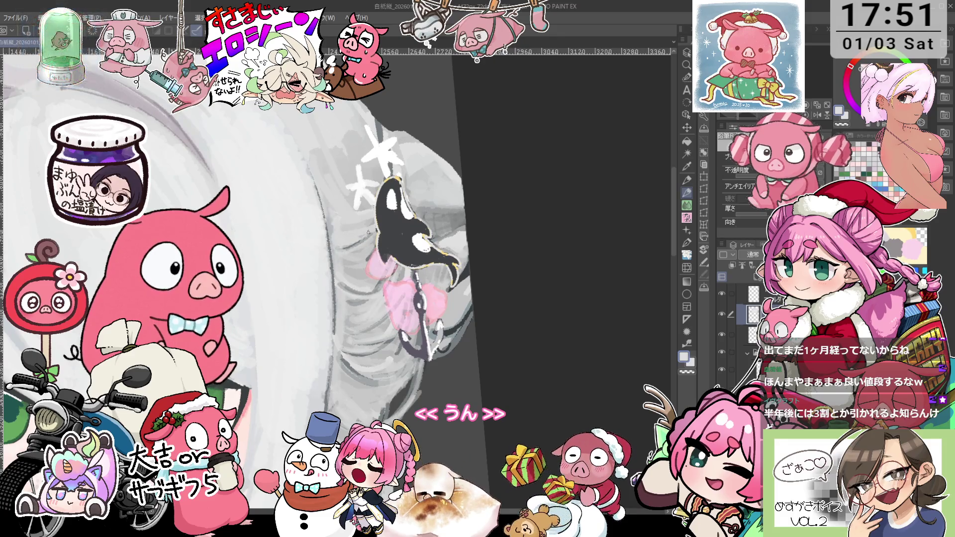
key(minus)
key(minus)
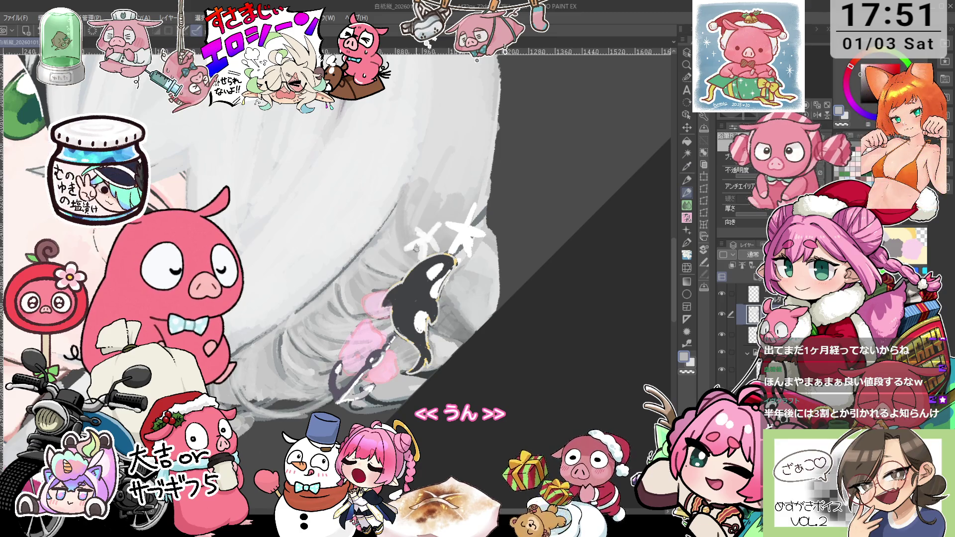
key(minus)
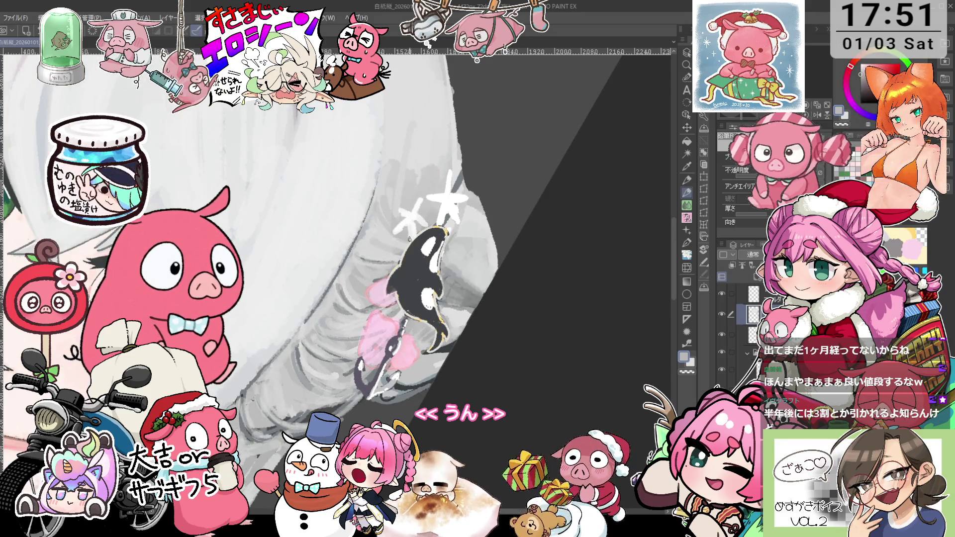
key(minus)
key(minus)
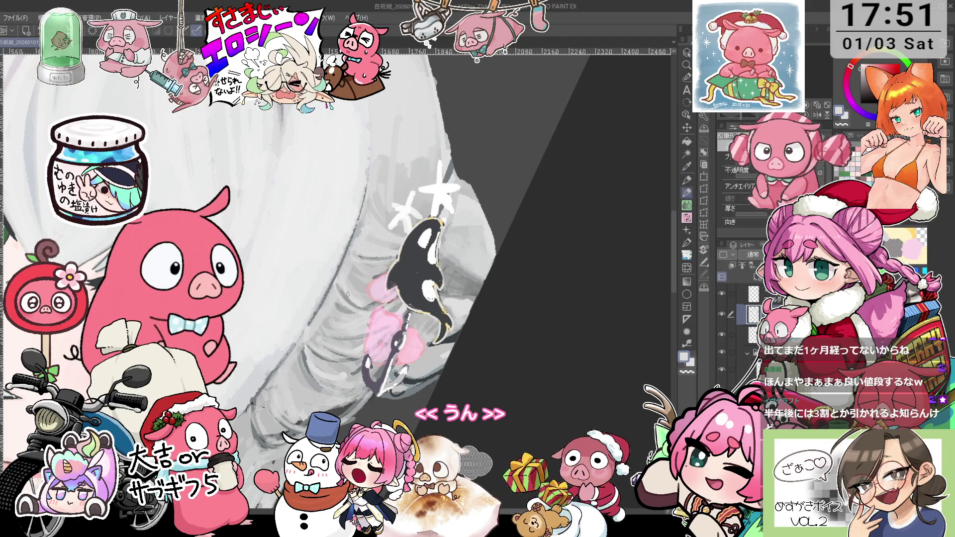
key(minus)
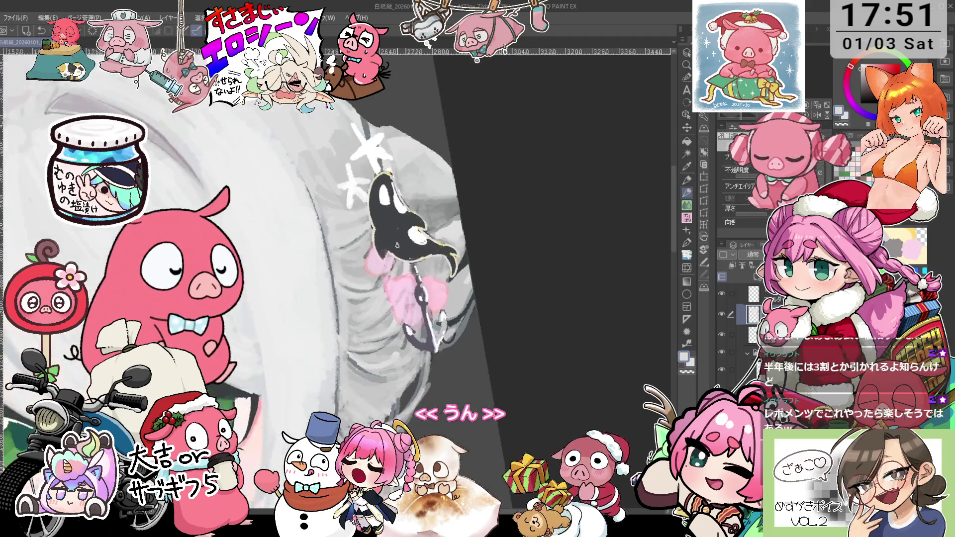
key(minus)
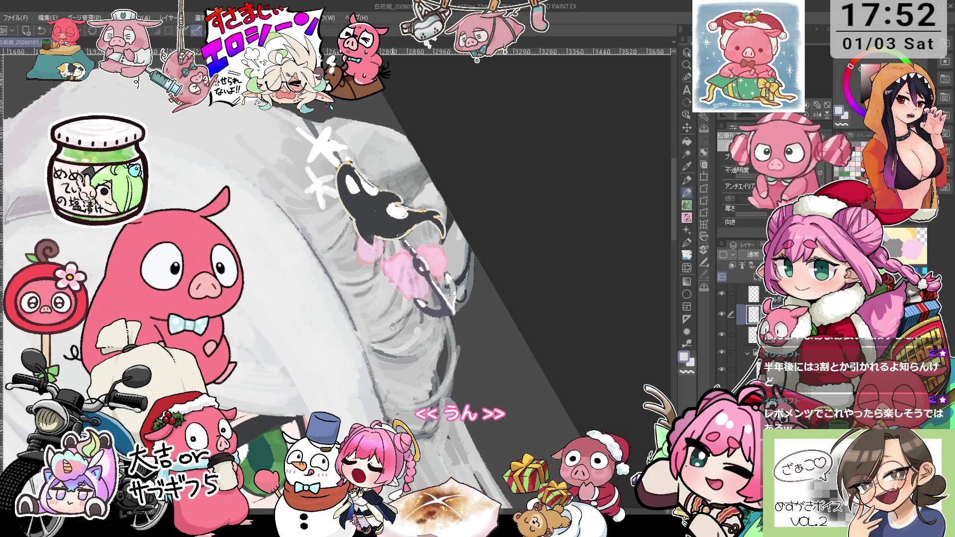
key(minus)
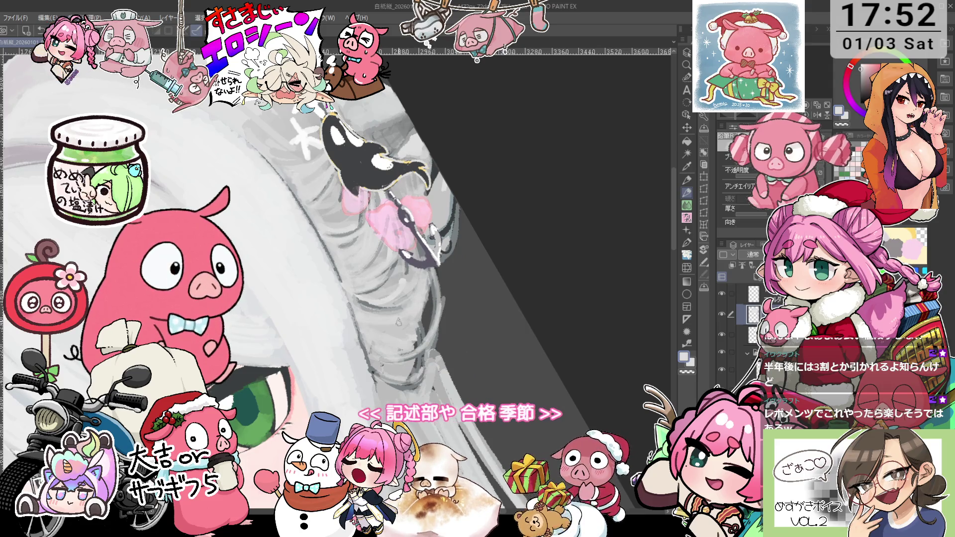
key(minus)
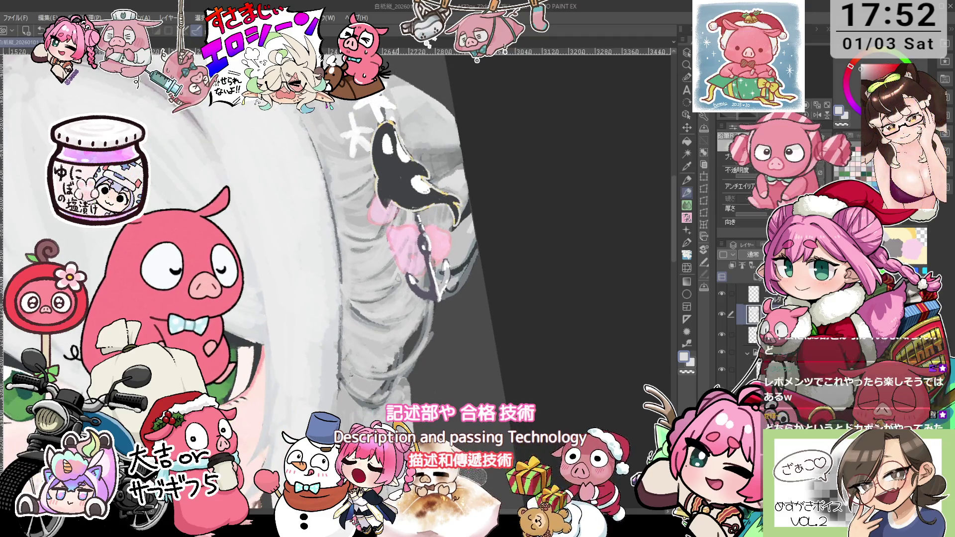
alt+click(404, 243)
key(p)
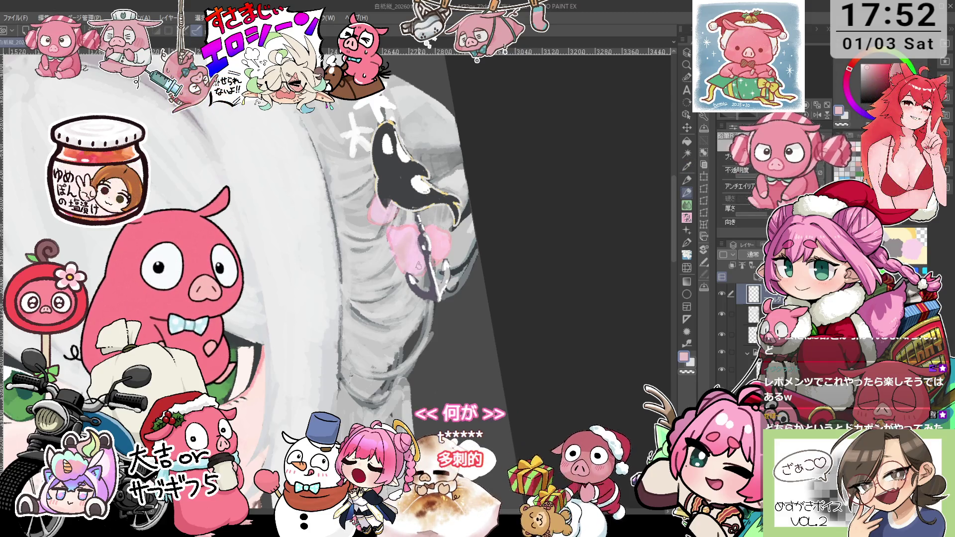
Resample the ribbon colour and repaint the ribbon on the layer below with the Pencil.
key(alt)
alt+click(416, 239)
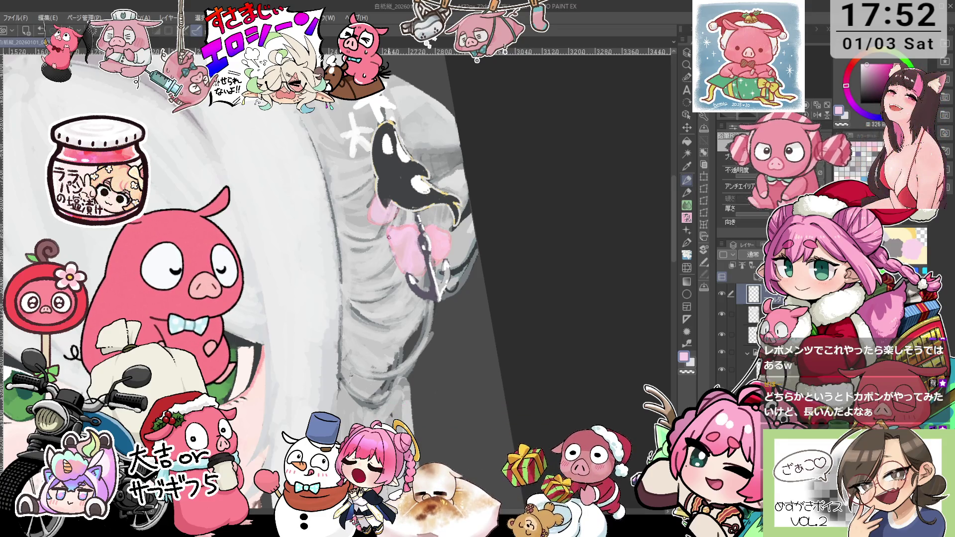
scroll(388, 237, up, 5)
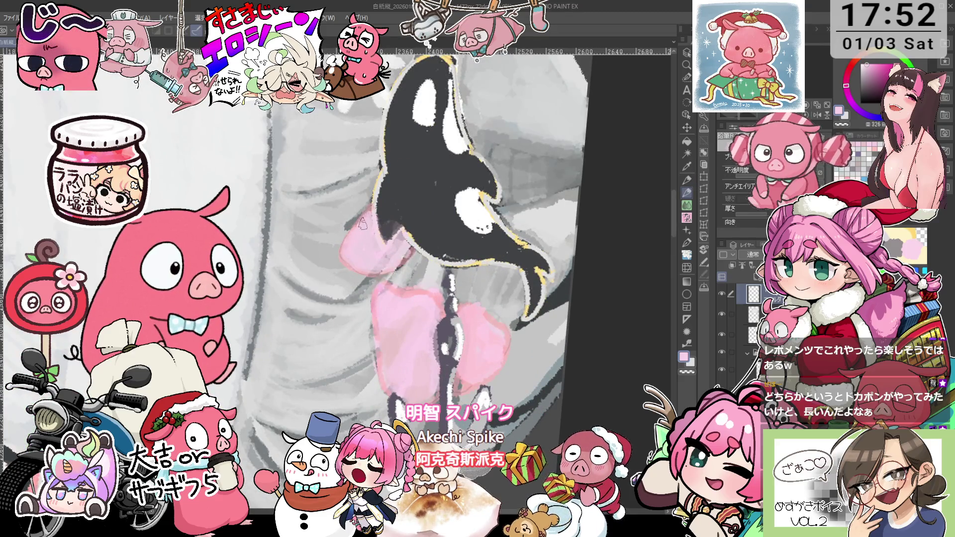
key(e)
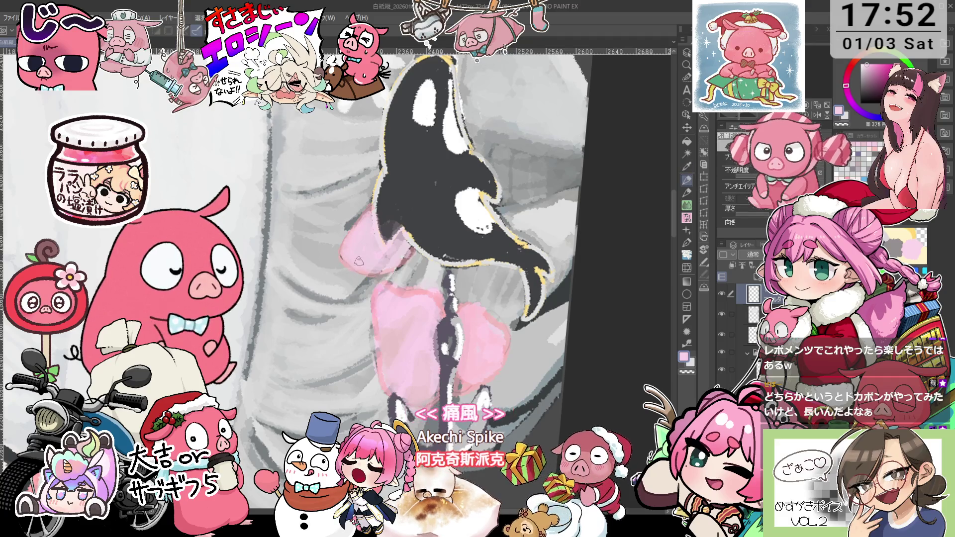
key(p)
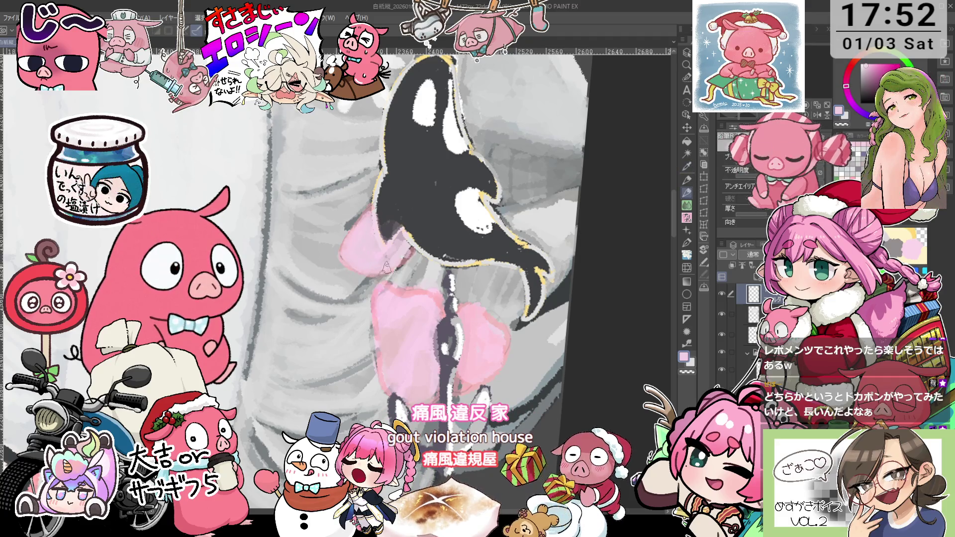
scroll(403, 239, down, 2)
scroll(371, 249, down, 2)
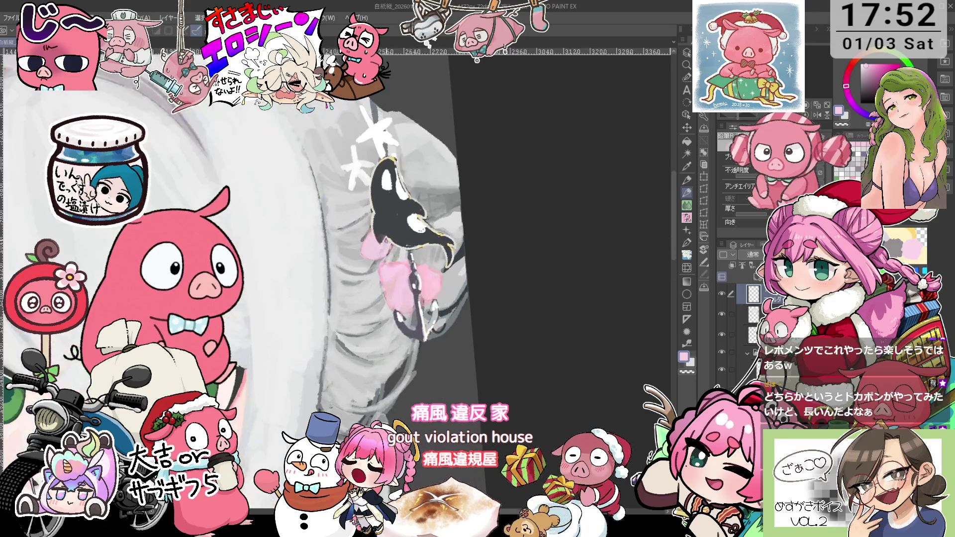
key(o)
click(356, 266)
key(p)
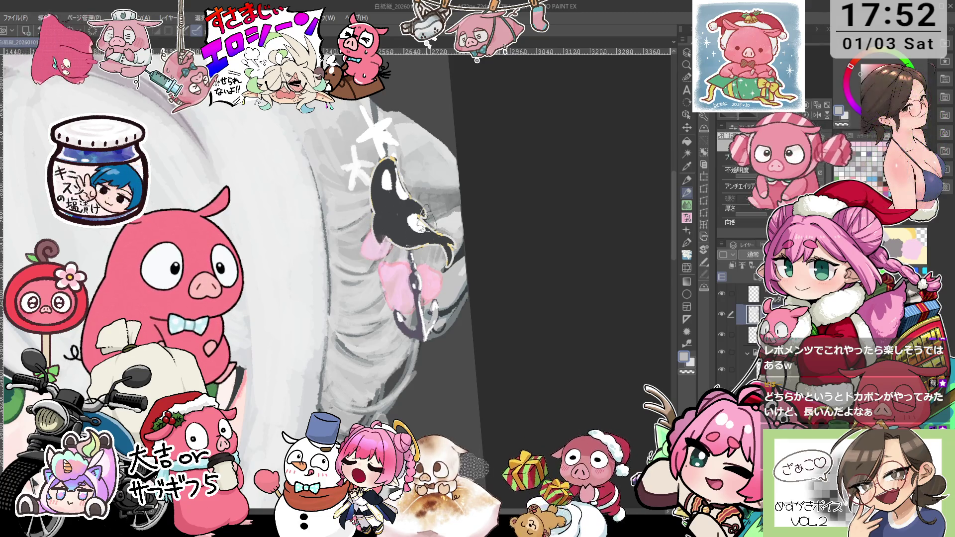
scroll(418, 183, down, 2)
Sample the hair grey and draw strand lines around the bun with the Pencil.
key(i)
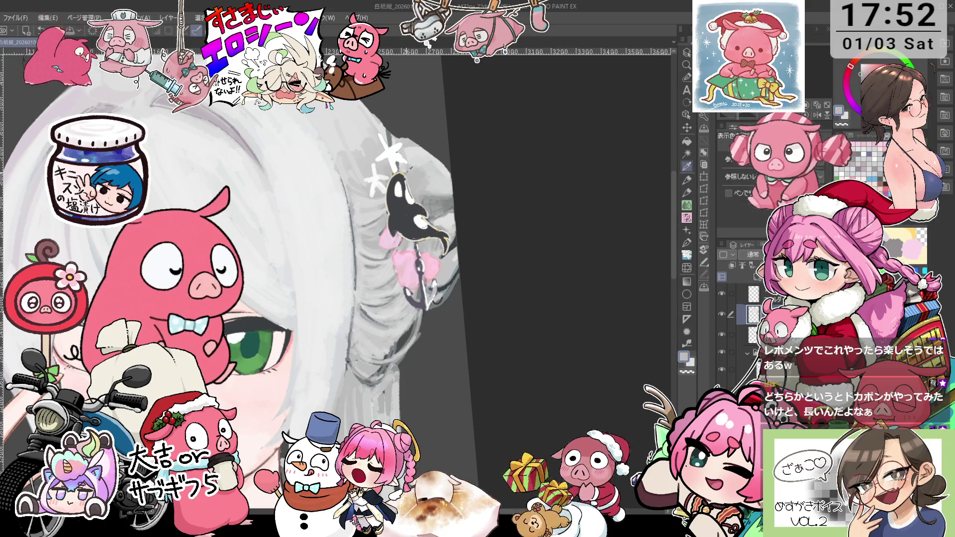
key(p)
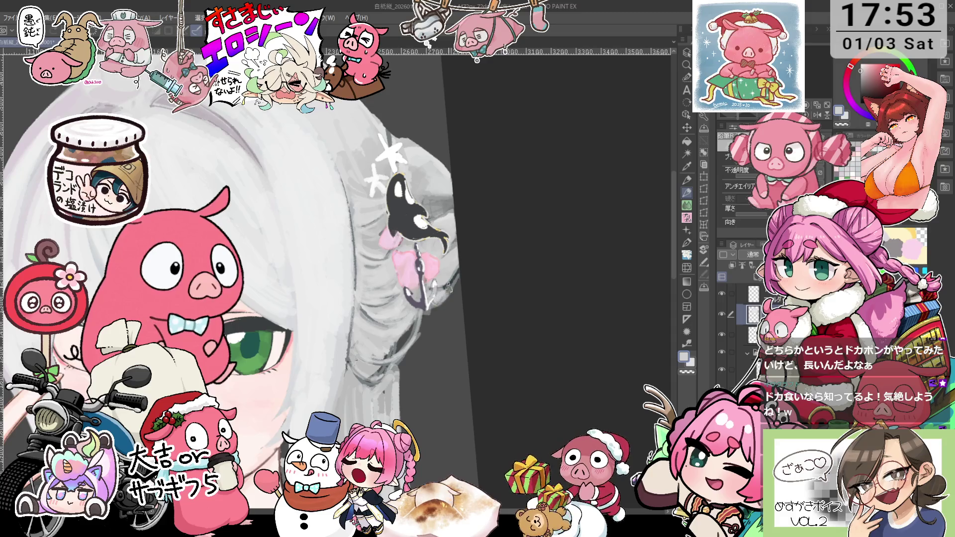
drag(448, 287, 448, 281)
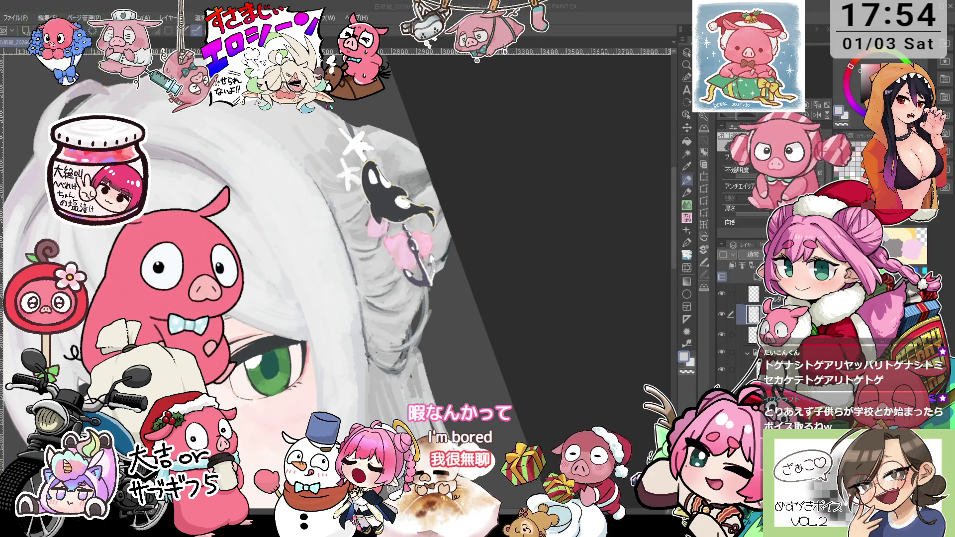
key(ctrl+minus)
key(ctrl+minus)
key(ctrl+minus)
key(ctrl+minus)
key(ctrl+minus)
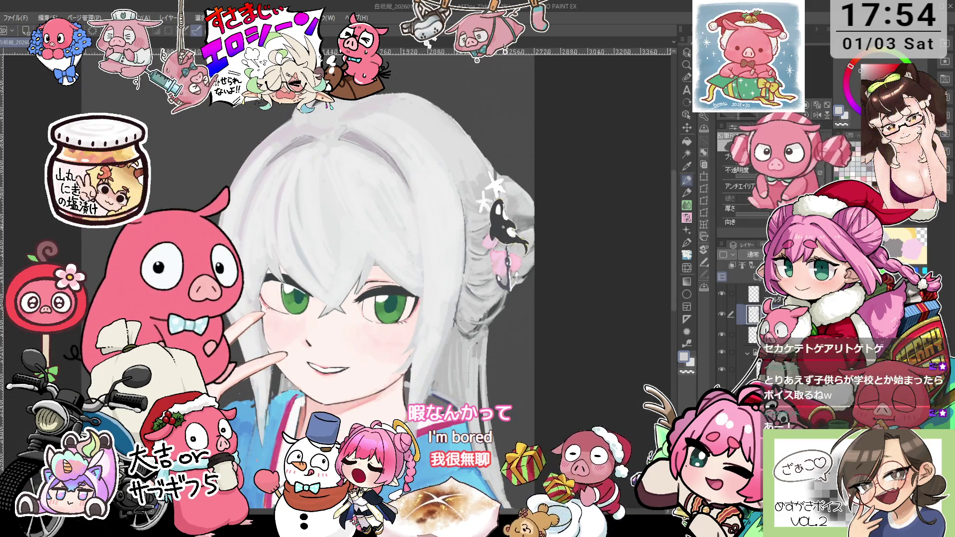
Sample pink and refine the bow with the Pencil after zooming back in near the eye.
key(i)
key(p)
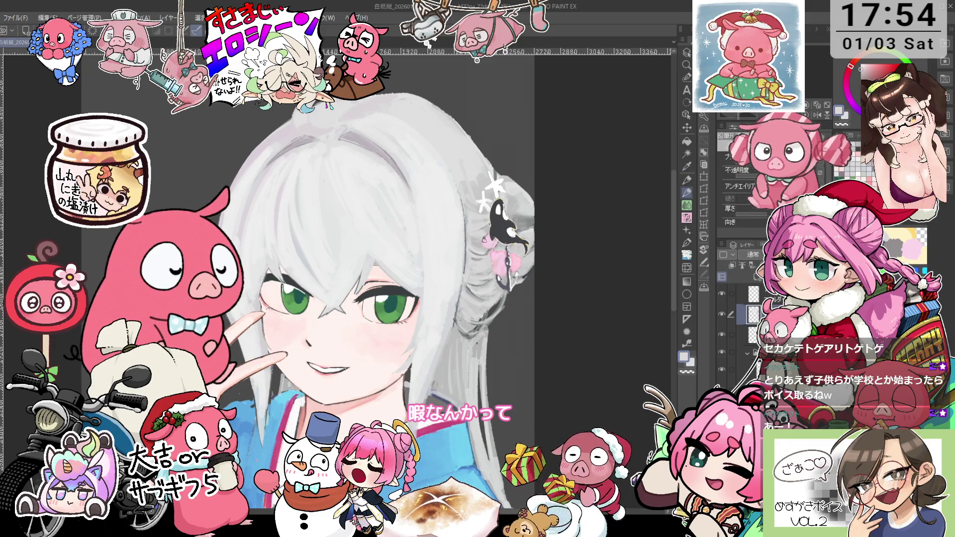
key(asciicircum)
key(asciicircum)
key(asciicircum)
key(ctrl+plus)
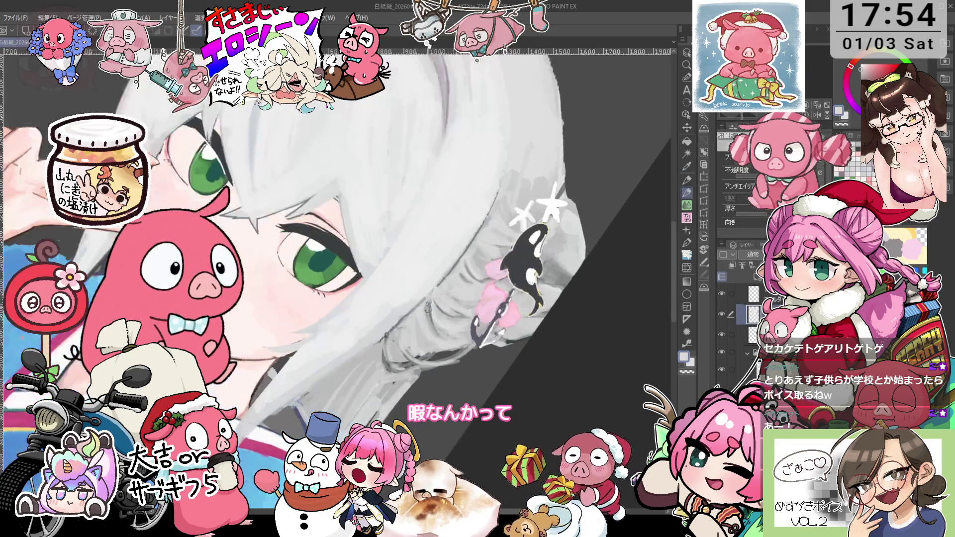
key(minus)
key(minus)
key(minus)
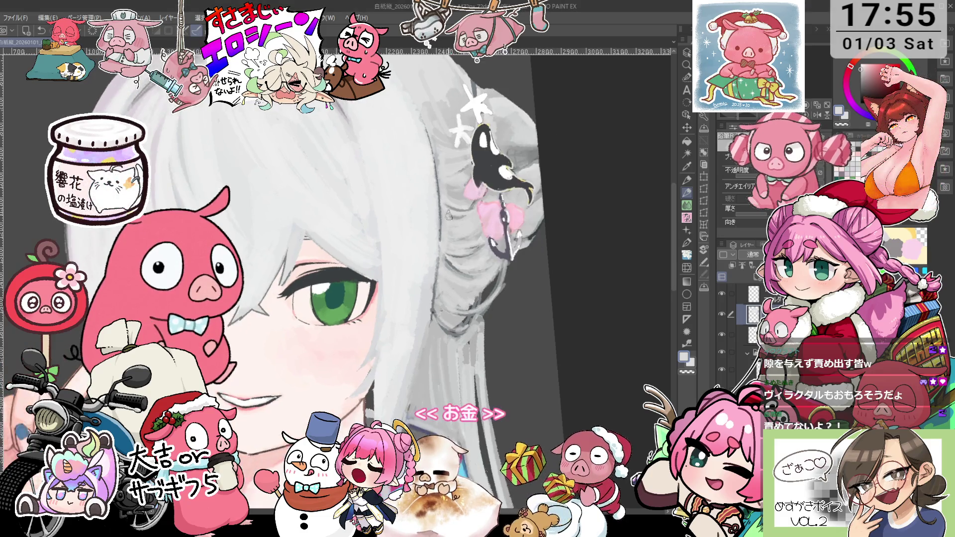
Sample a colour and paint hair strands over the bun with the Pencil.
key(i)
key(p)
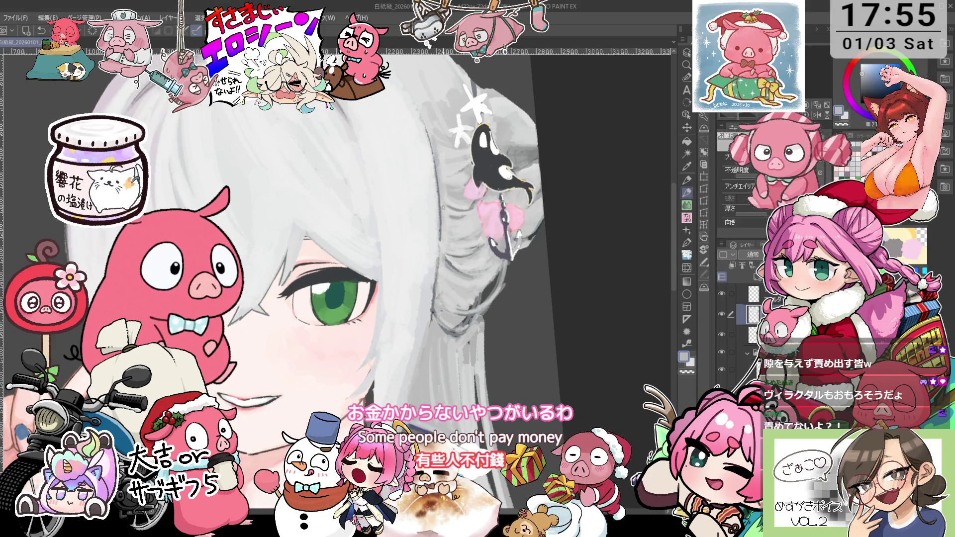
drag(433, 234, 433, 204)
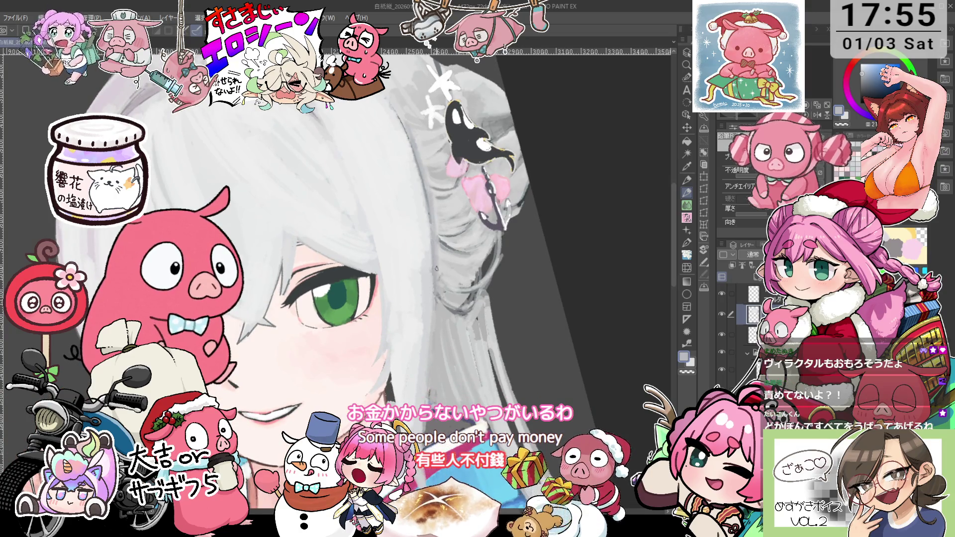
drag(437, 268, 453, 185)
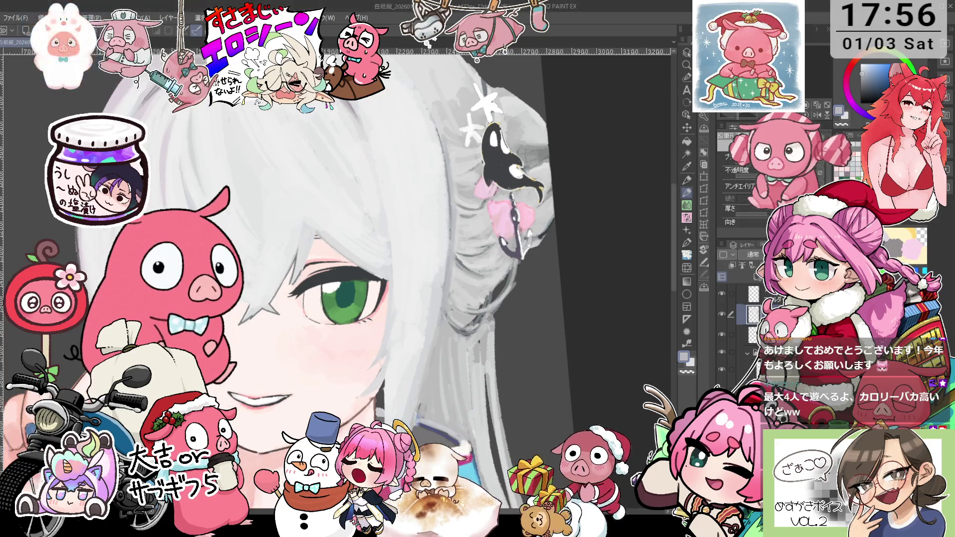
scroll(497, 264, up, 2)
drag(497, 160, 482, 137)
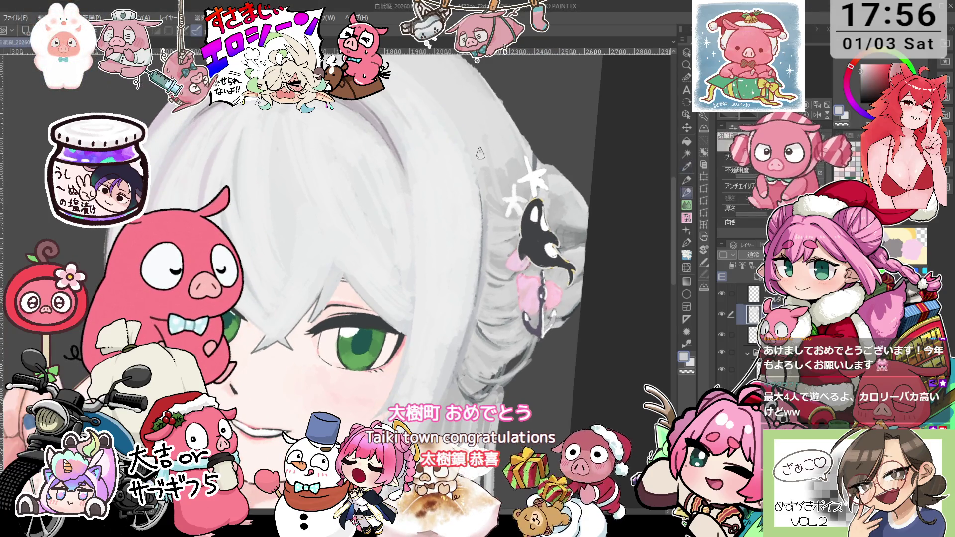
drag(482, 138, 565, 156)
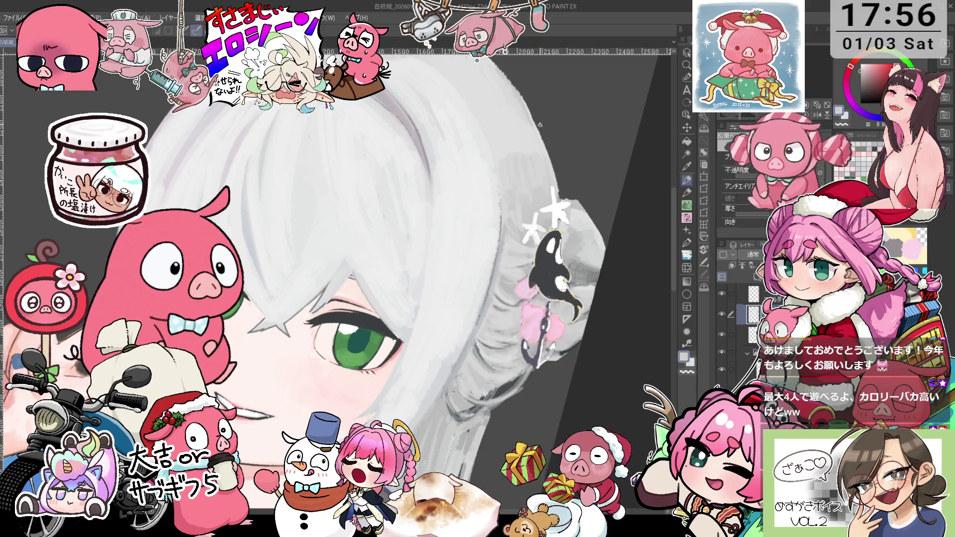
key(ctrl+0)
scroll(526, 172, up, 3)
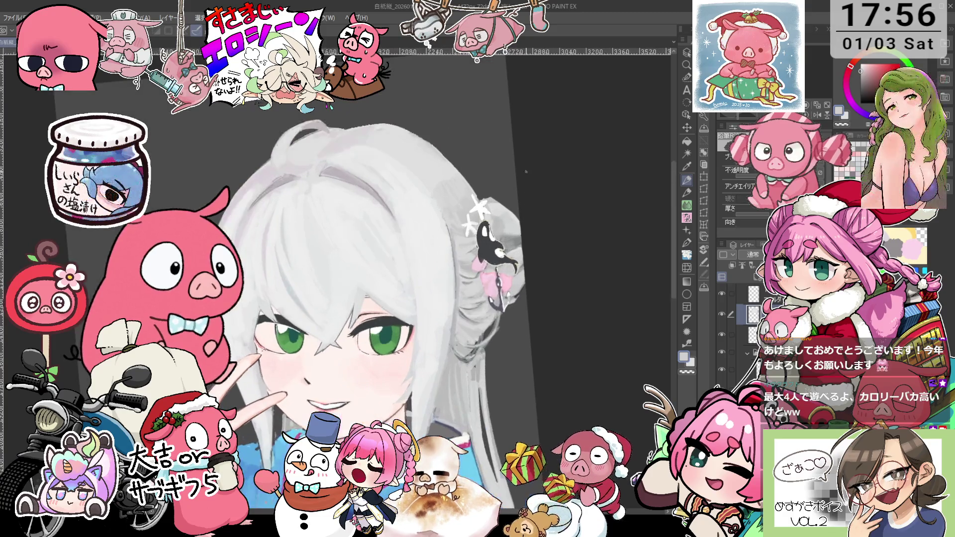
key(ctrl+^)
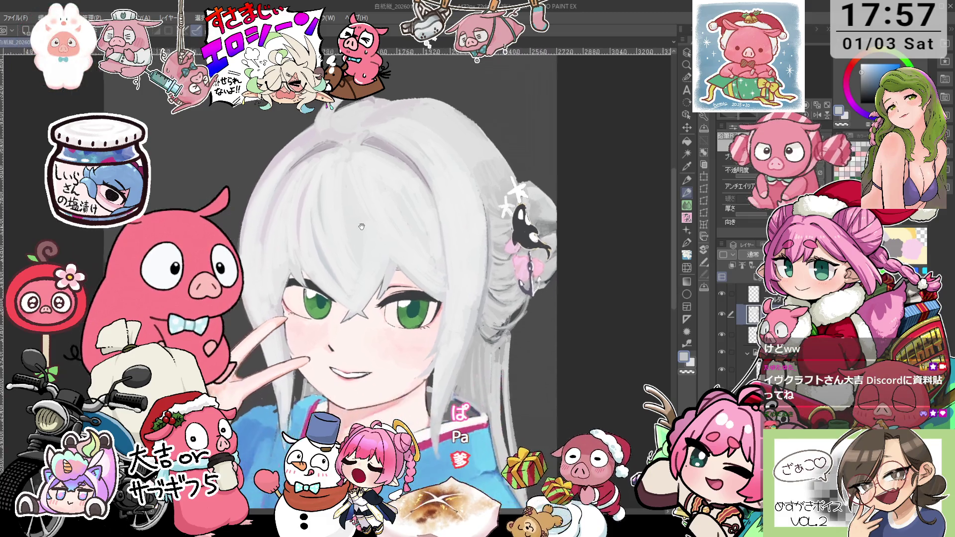
scroll(386, 169, up, 2)
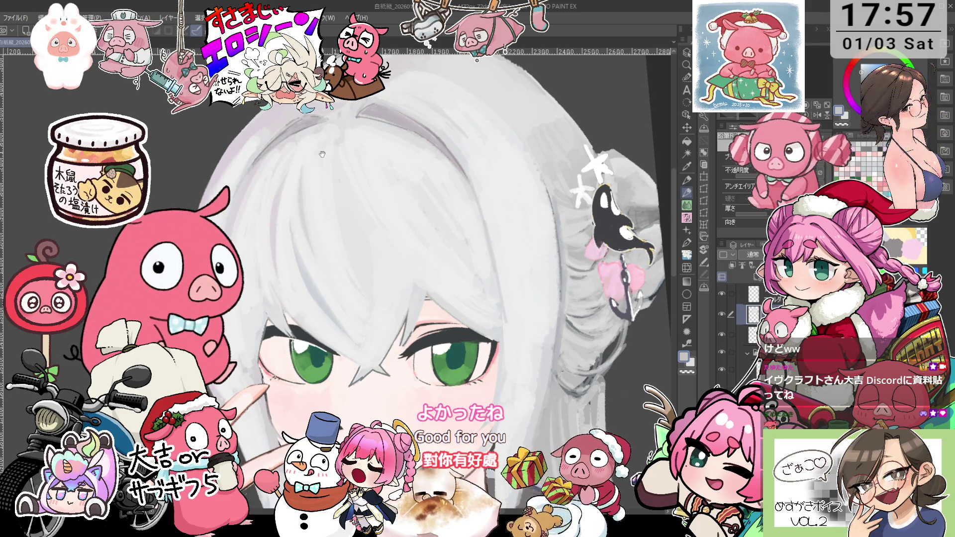
drag(322, 155, 337, 189)
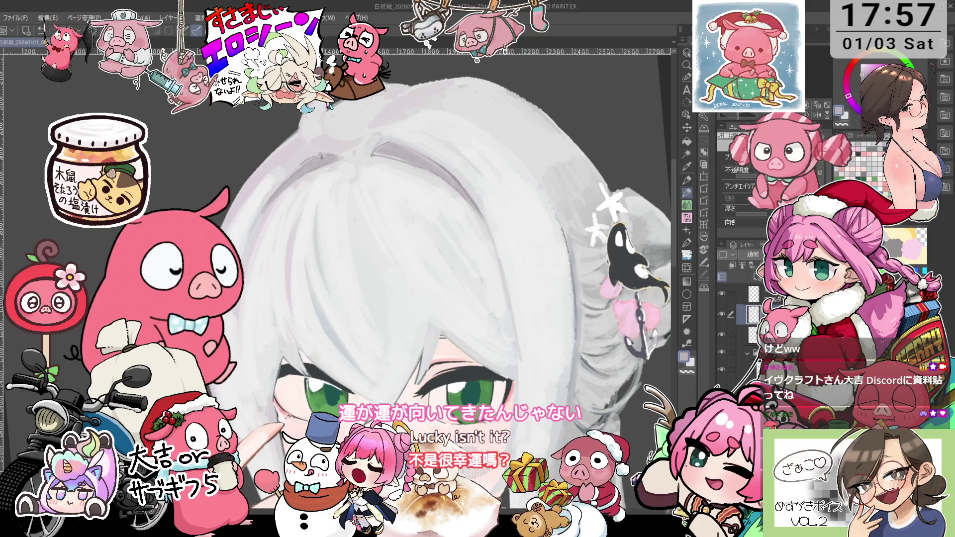
scroll(458, 205, up, 2)
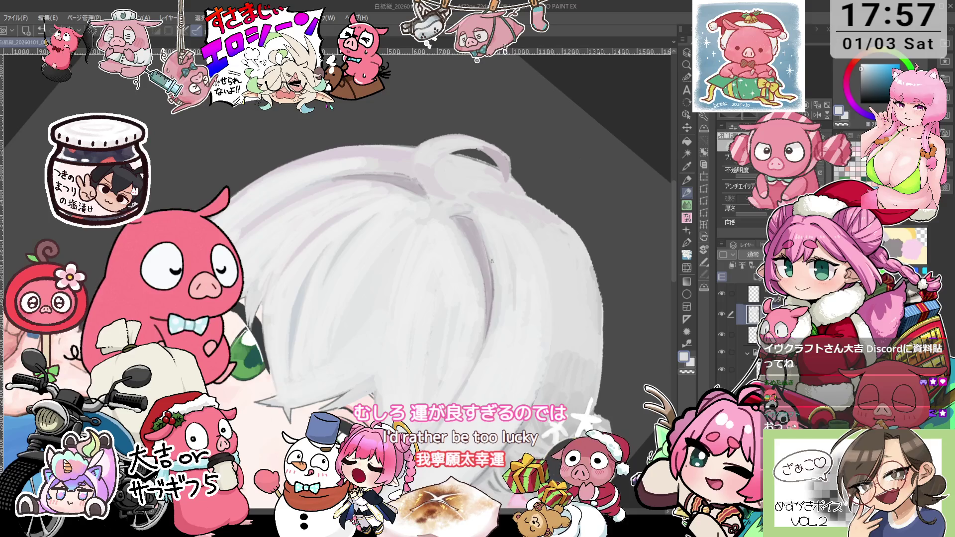
scroll(492, 239, down, 1)
scroll(498, 297, up, 1)
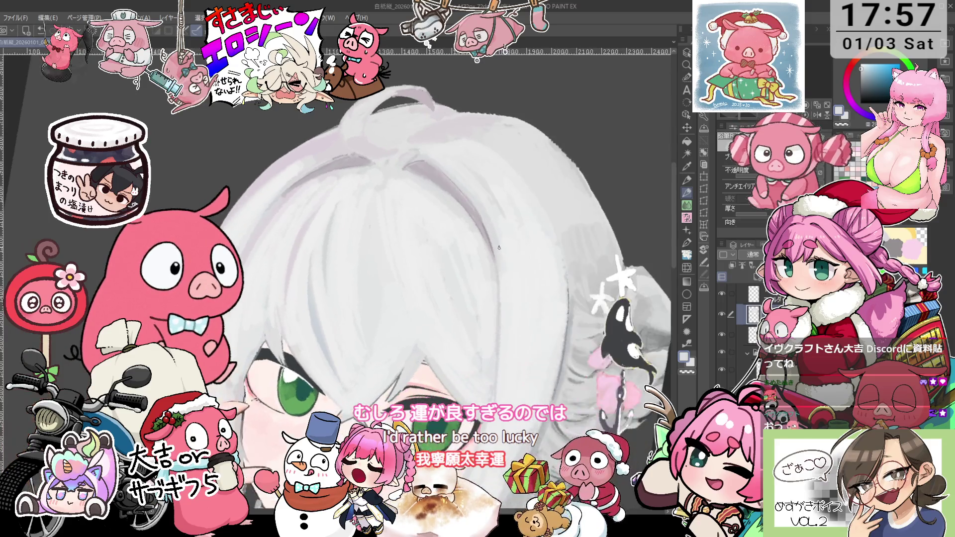
drag(498, 297, 515, 232)
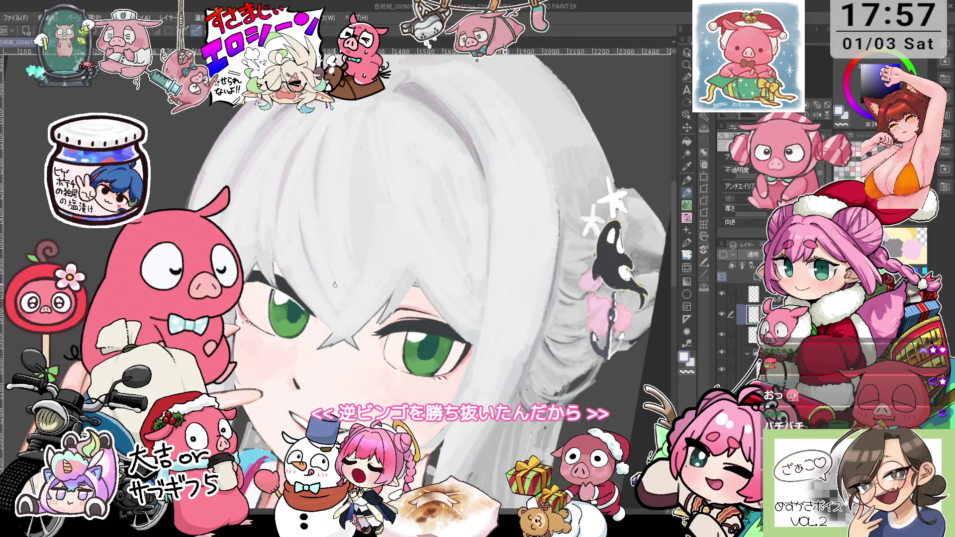
drag(334, 285, 291, 240)
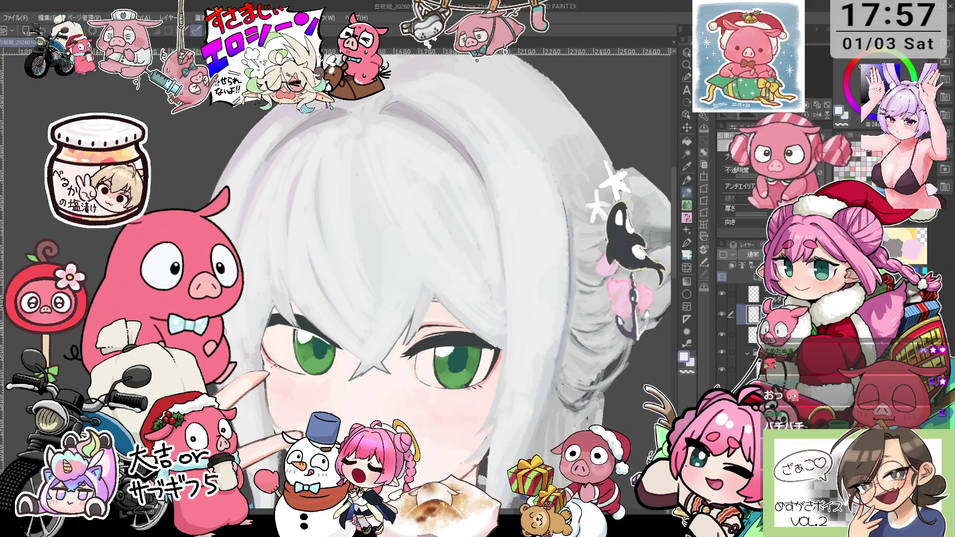
Pick pale yellow and paint a thin highlight along the orca clip's outline.
key(ctrl+minus)
drag(486, 325, 472, 292)
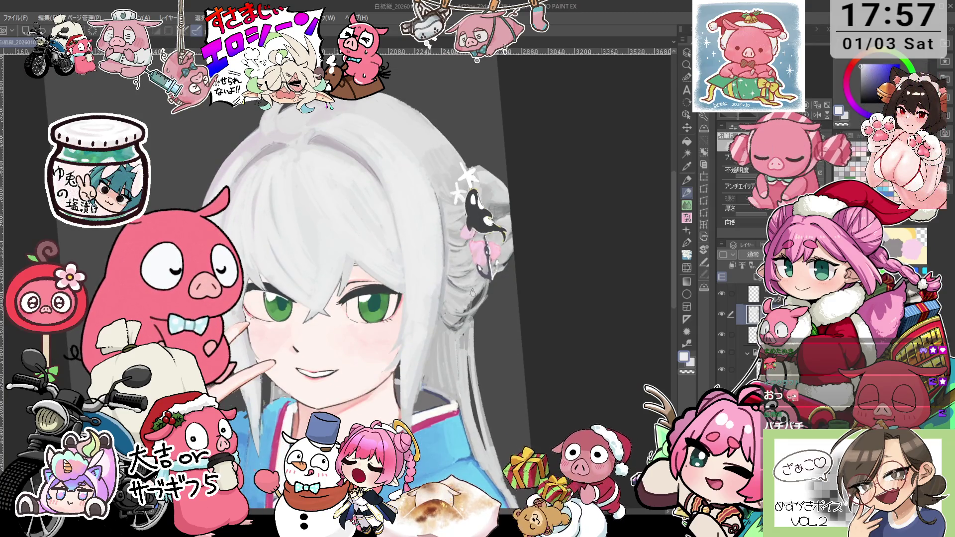
drag(473, 292, 495, 175)
scroll(530, 225, up, 1)
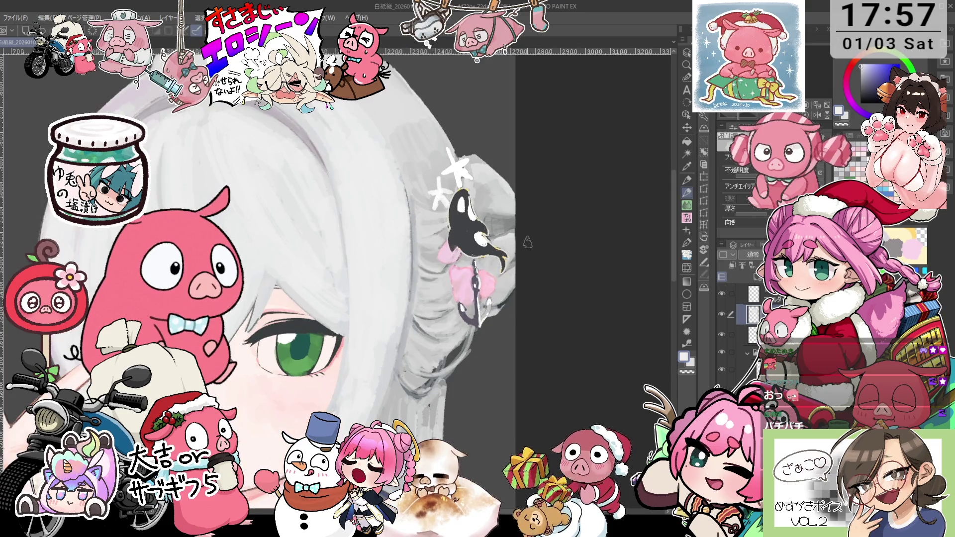
scroll(489, 280, up, 1)
alt+click(450, 267)
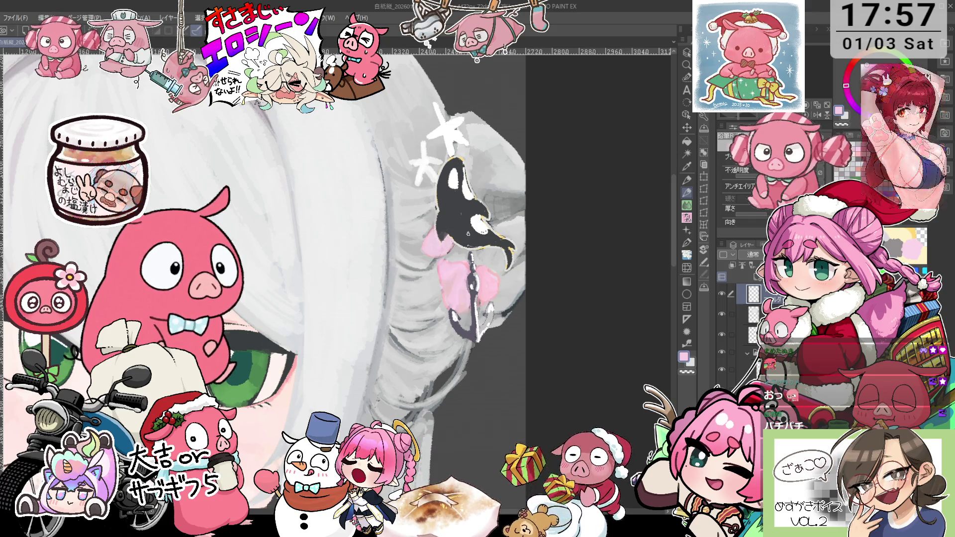
drag(468, 228, 454, 244)
key(x)
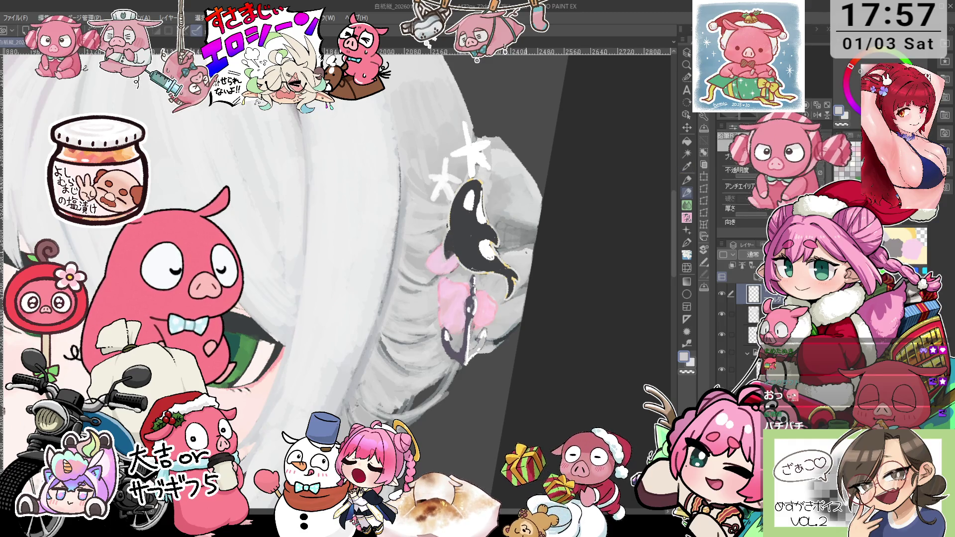
alt+click(446, 240)
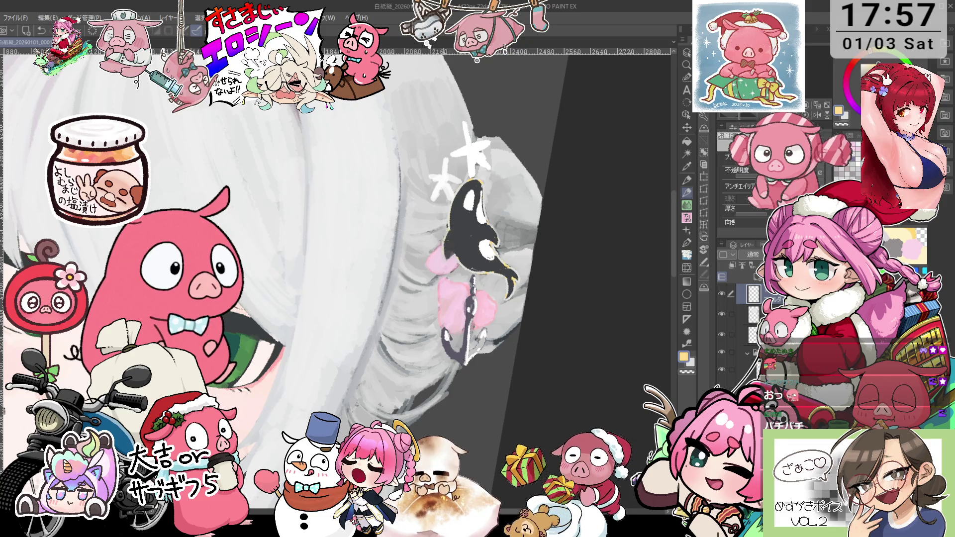
drag(454, 193, 452, 204)
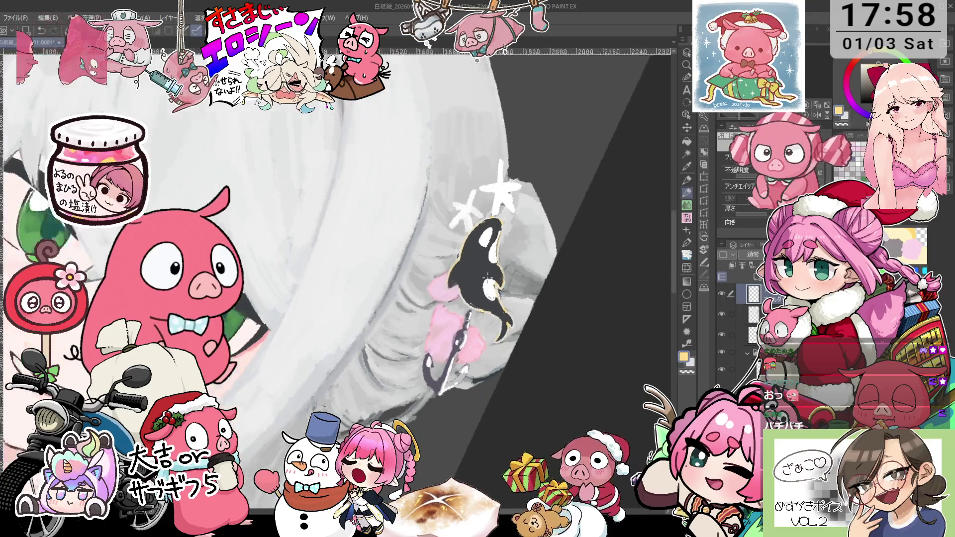
Choose a dark drawing colour and rotate the view until the face is upright.
scroll(464, 347, up, 5)
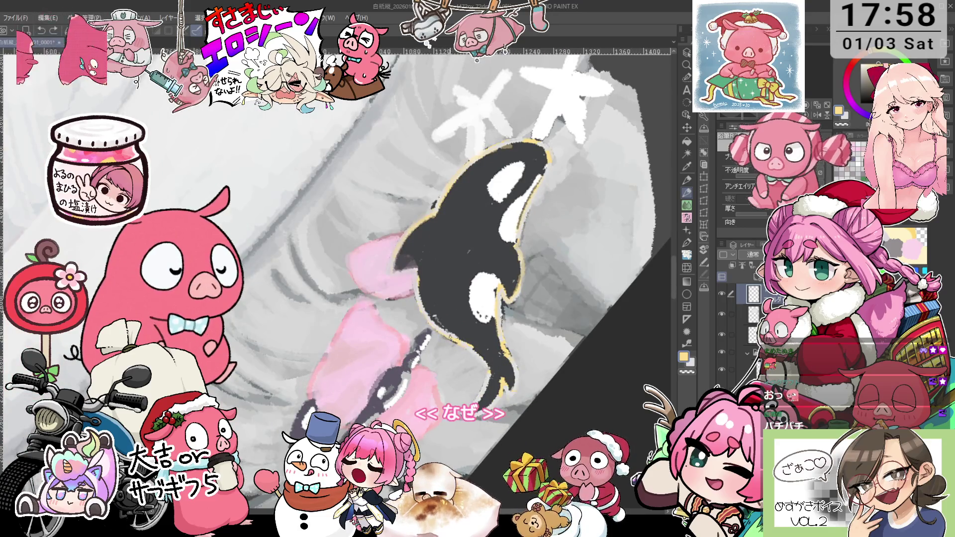
alt+click(431, 309)
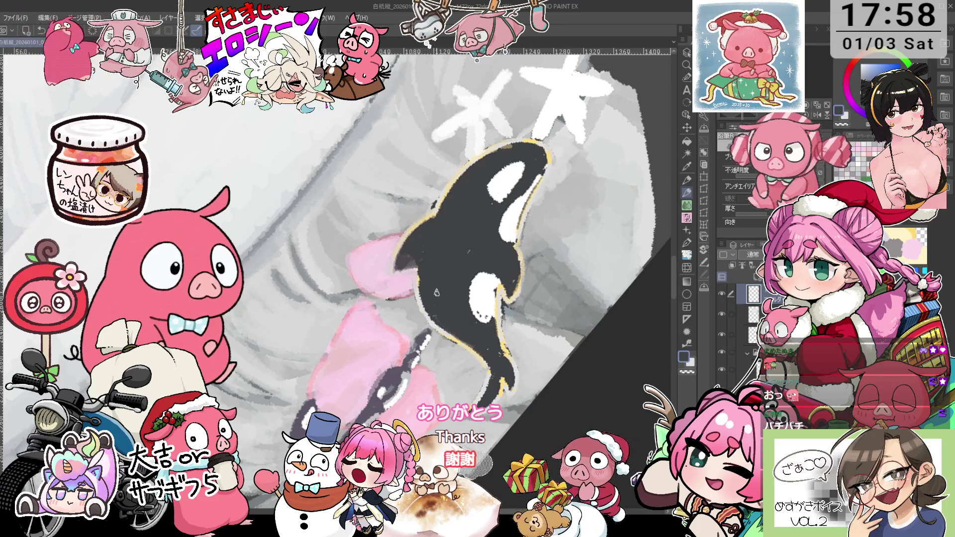
drag(470, 343, 462, 261)
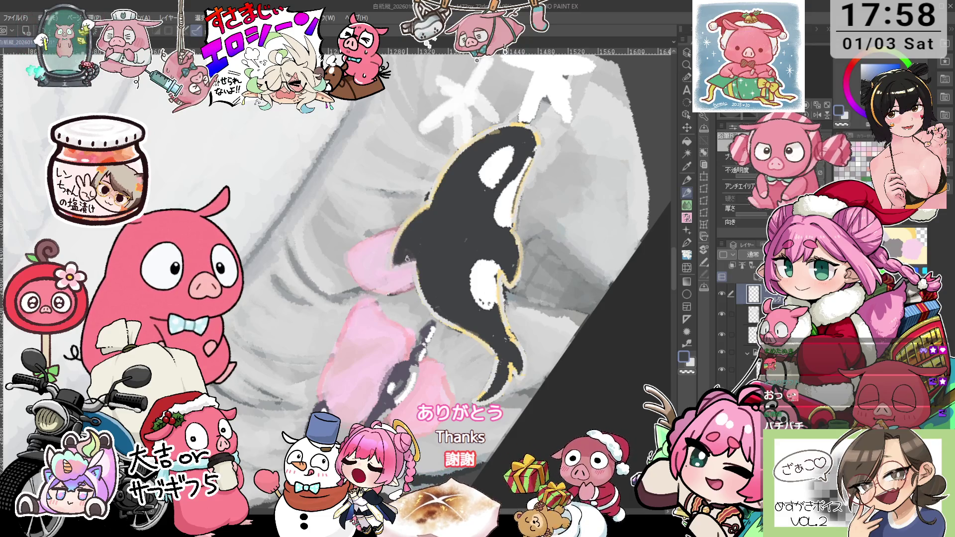
scroll(406, 258, down, 3)
scroll(478, 227, down, 2)
scroll(477, 226, down, 3)
key(minus)
key(minus)
key(minus)
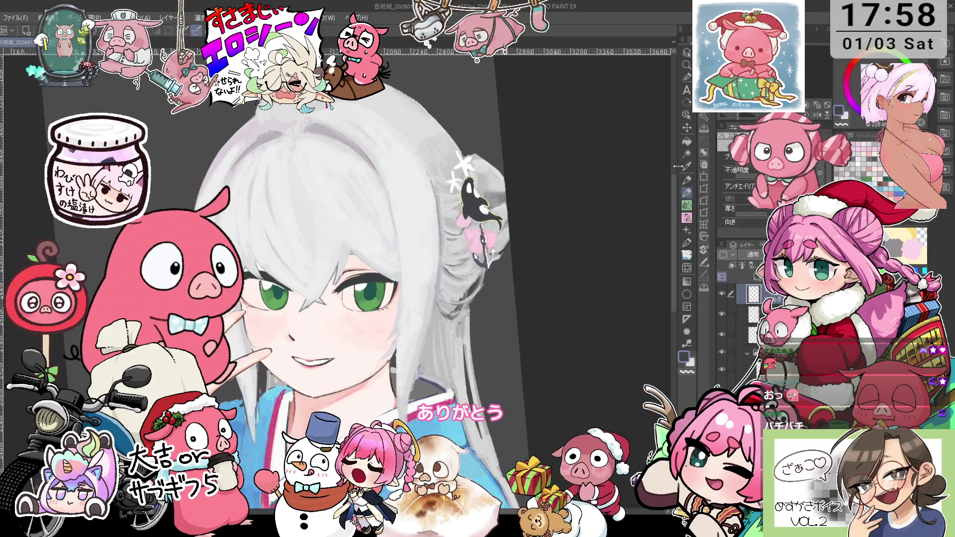
key(asciicircum)
click(686, 128)
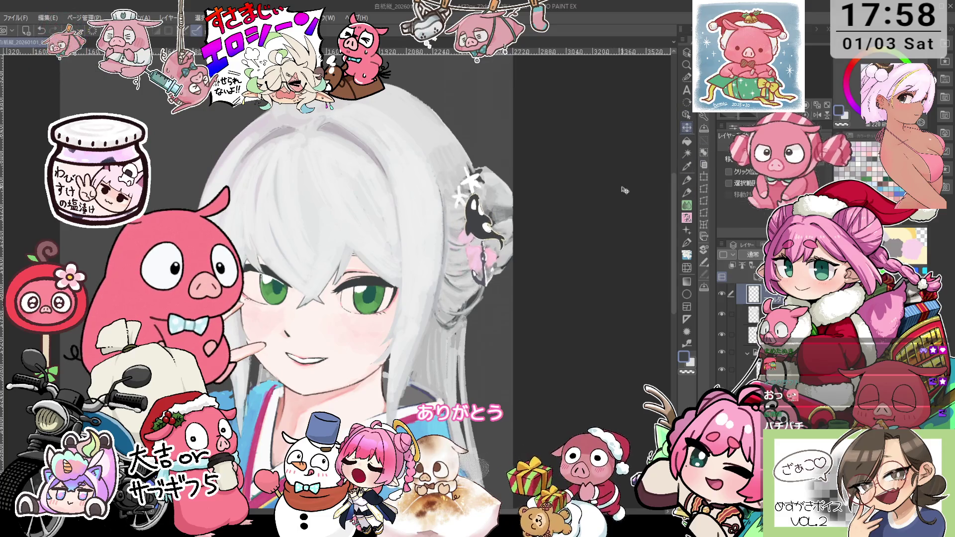
scroll(623, 191, up, 2)
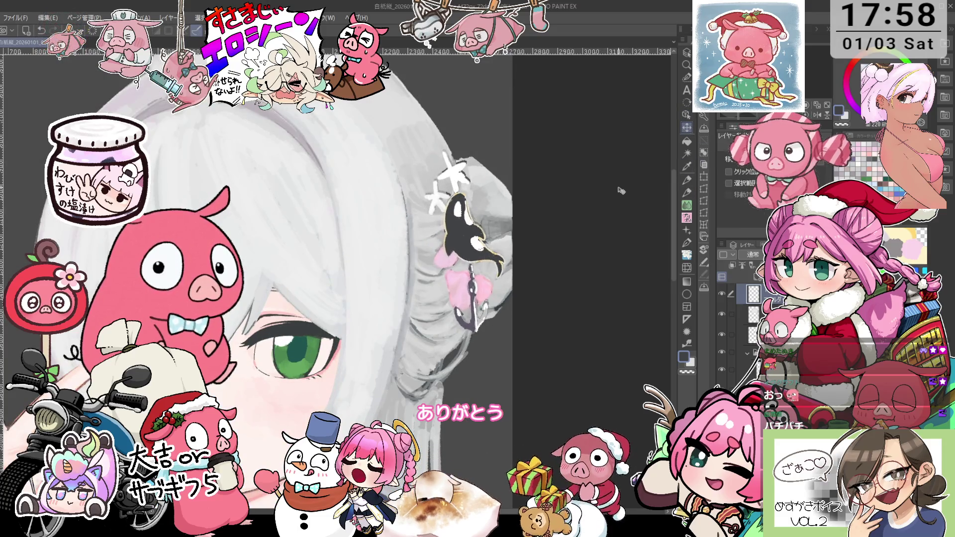
key(asciicircum)
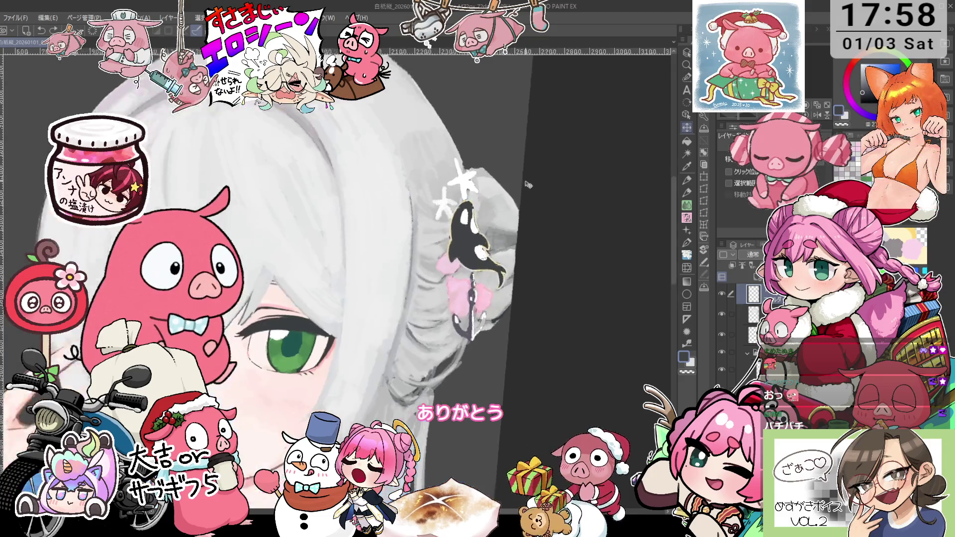
key(asciicircum)
key(p)
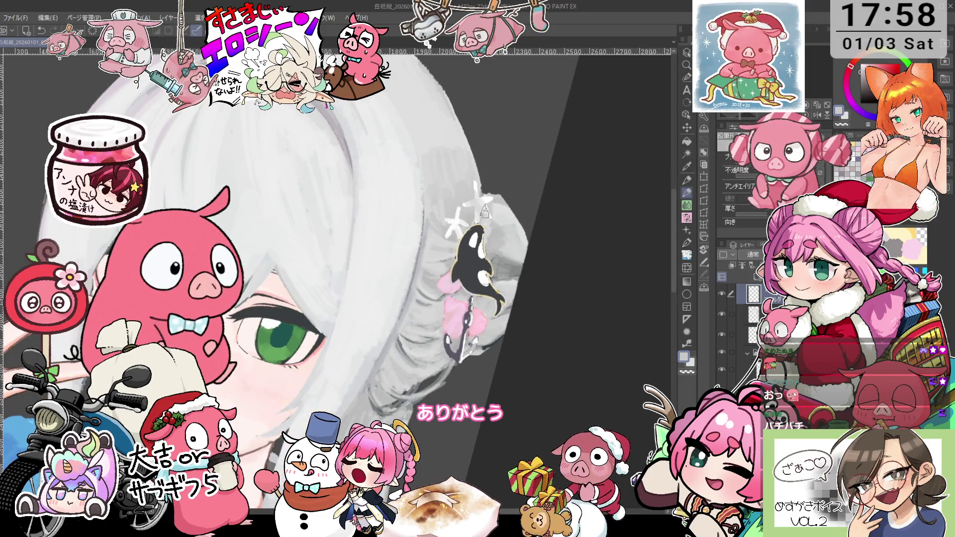
ctrl+shift+click(468, 214)
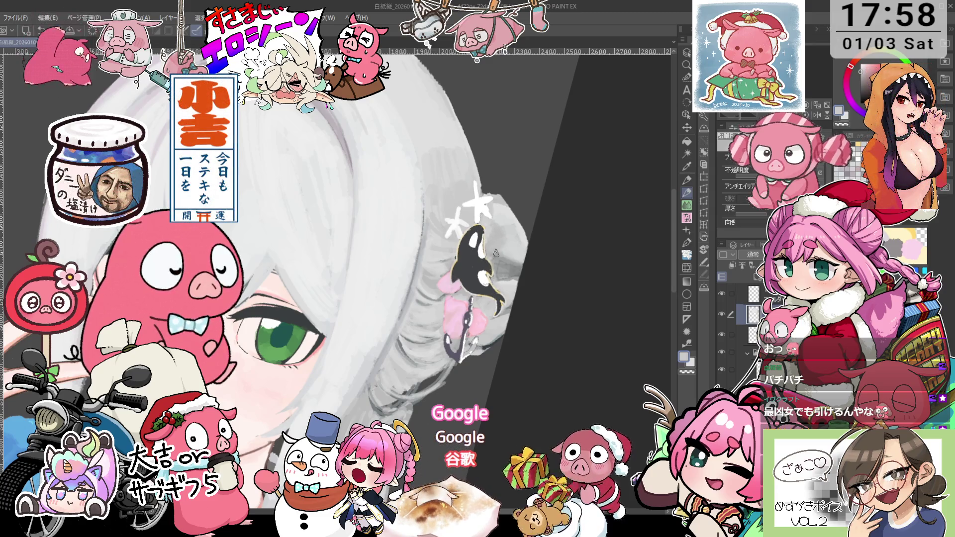
mouse_move(459, 262)
mouse_down()
mouse_move(500, 250)
mouse_move(512, 217)
mouse_up()
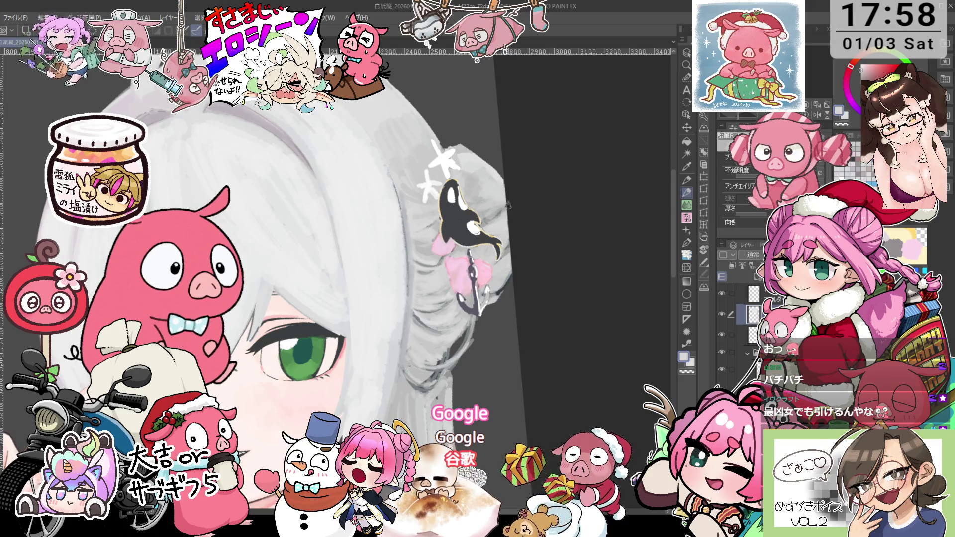
drag(509, 204, 523, 218)
drag(505, 255, 440, 256)
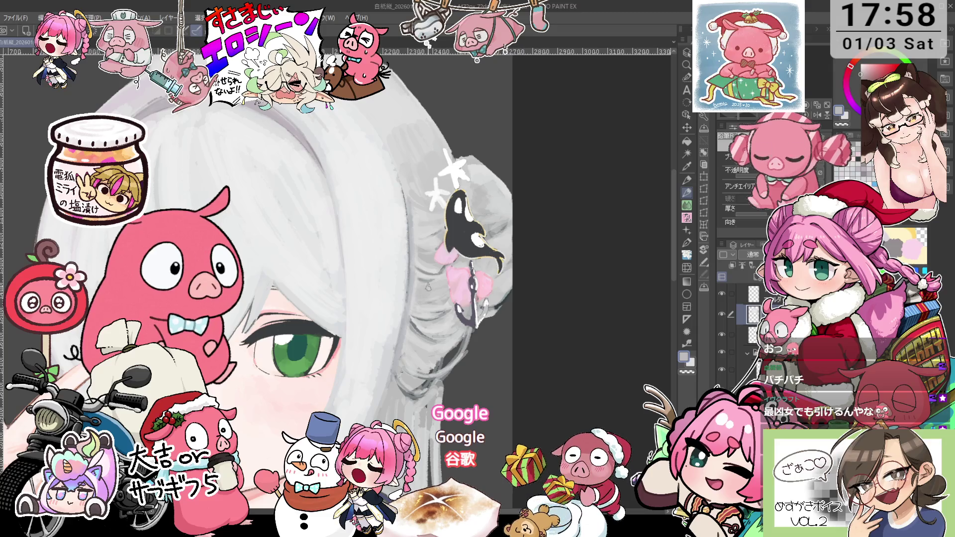
drag(427, 287, 465, 305)
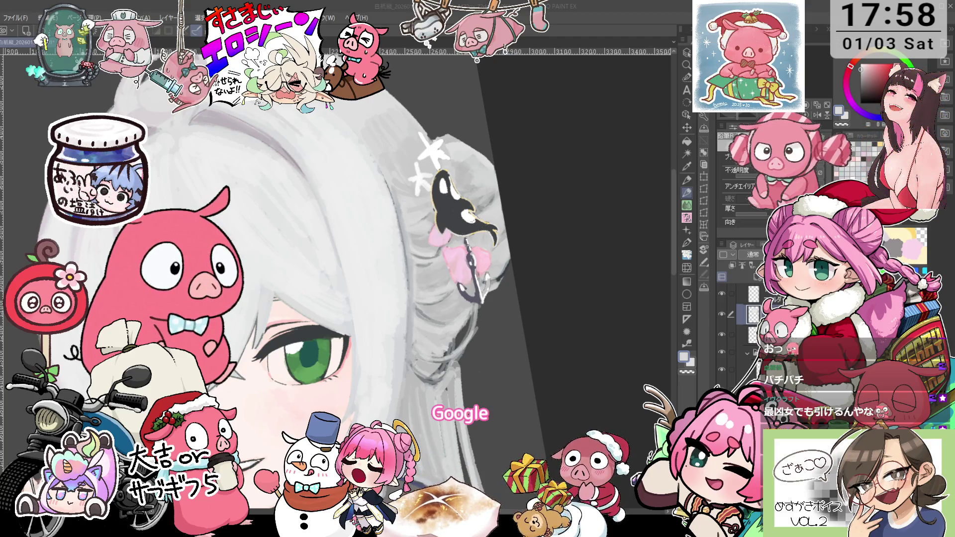
scroll(482, 299, down, 1)
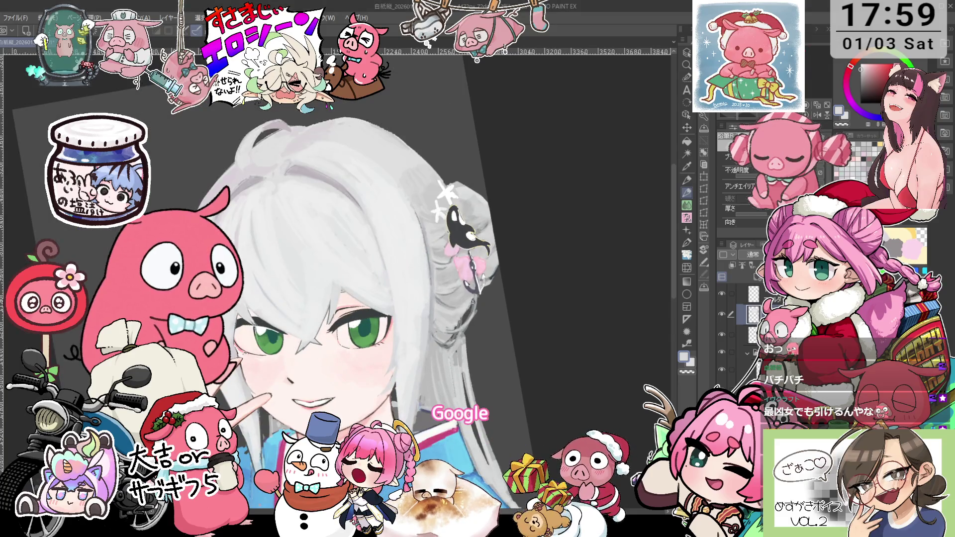
scroll(472, 302, up, 1)
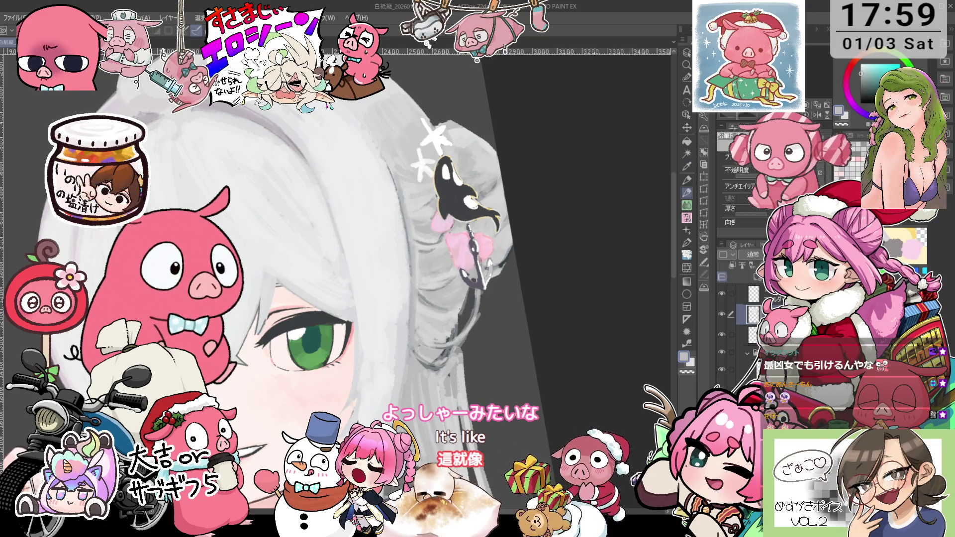
click(873, 77)
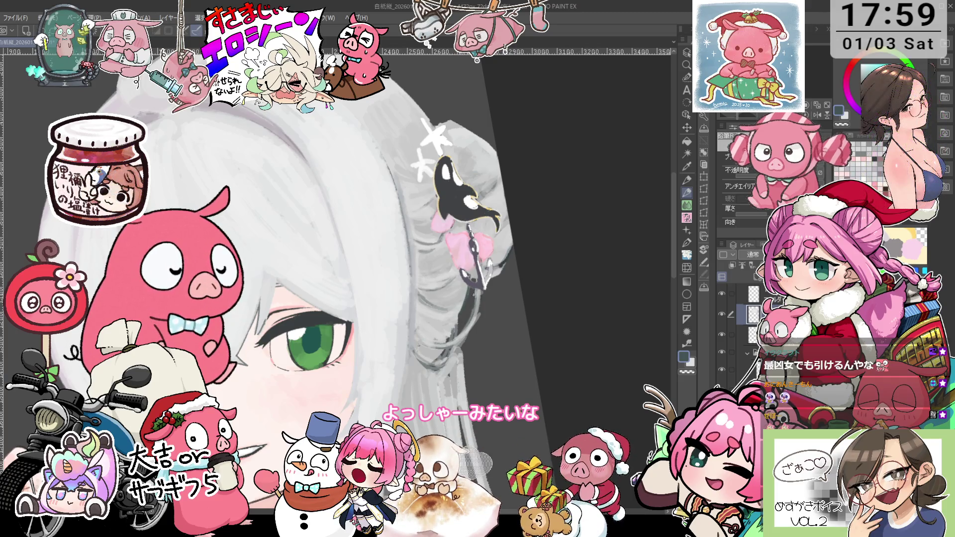
key(i)
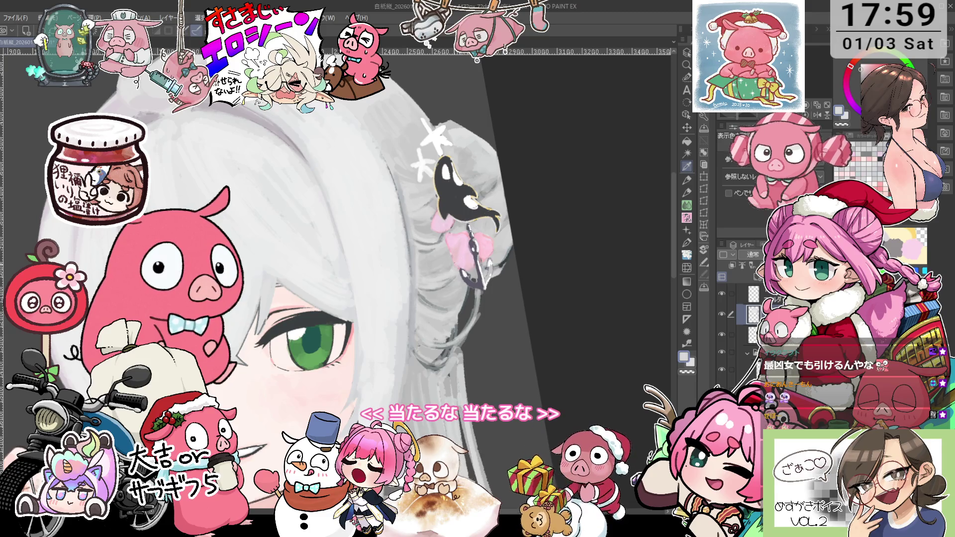
key(p)
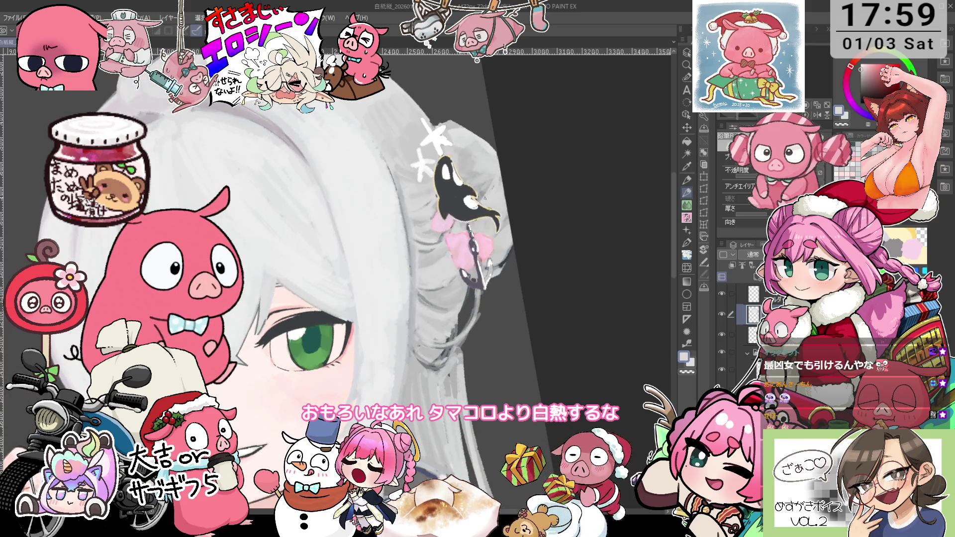
key(i)
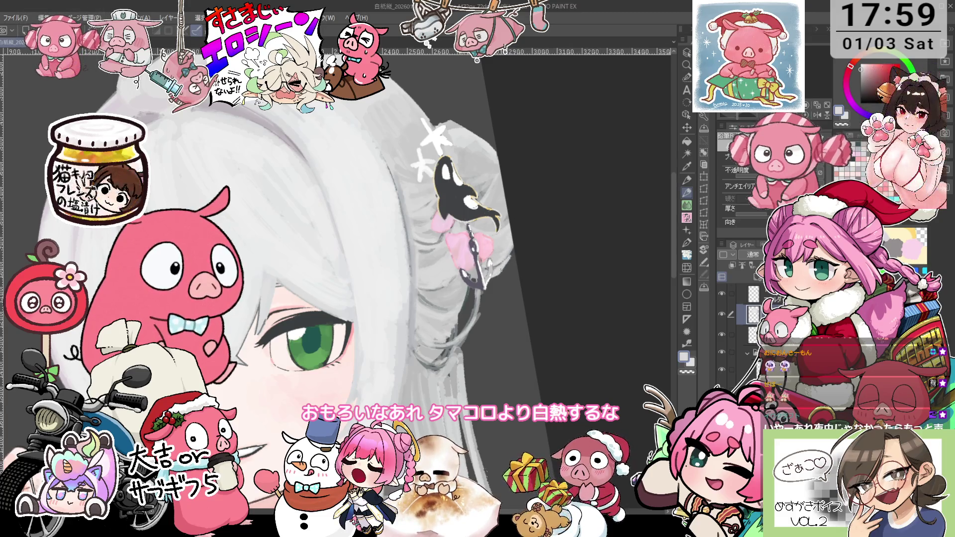
key(asciicircum)
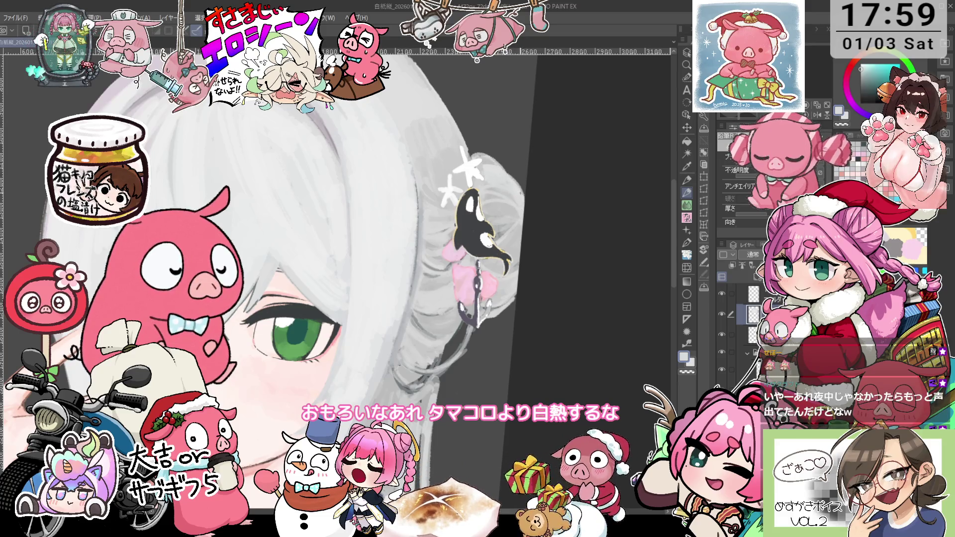
key(minus)
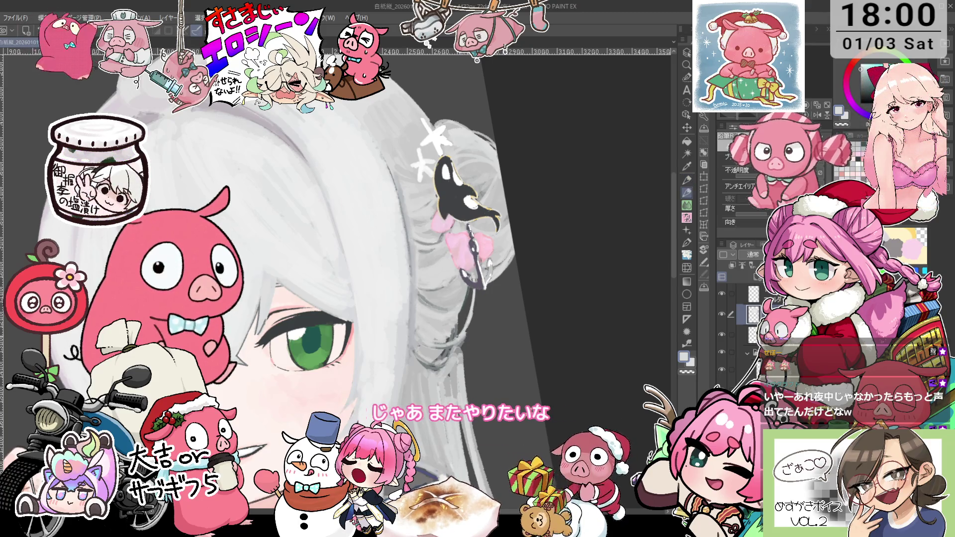
drag(423, 278, 439, 339)
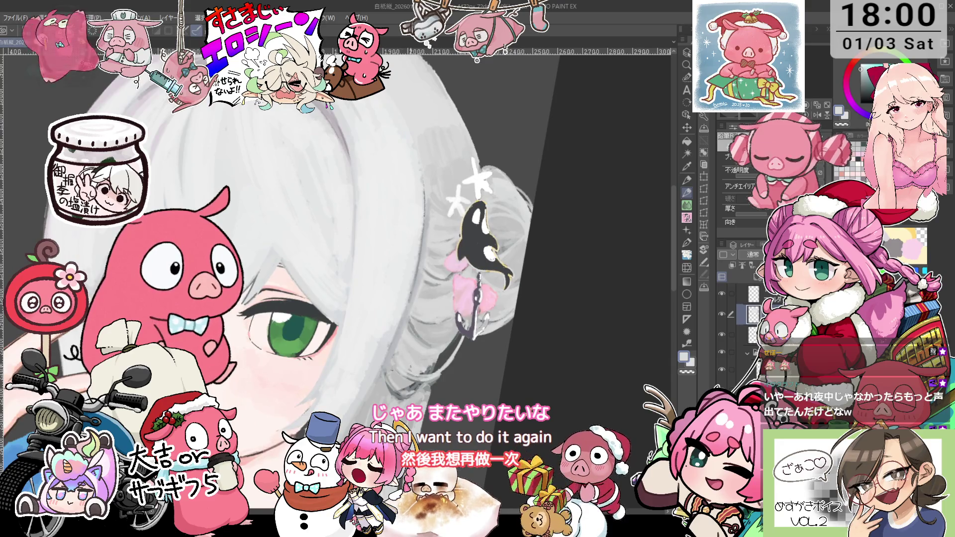
scroll(405, 348, up, 2)
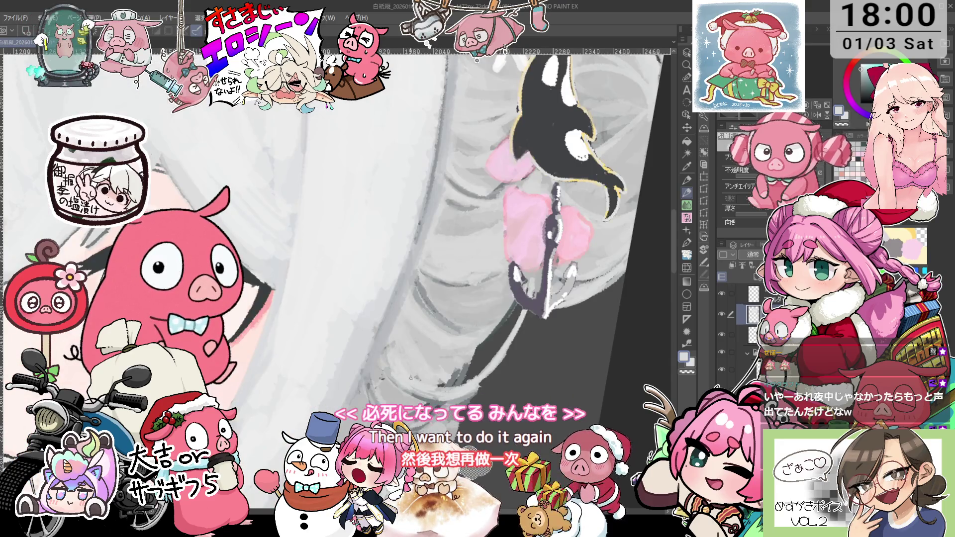
drag(410, 377, 422, 283)
key(p)
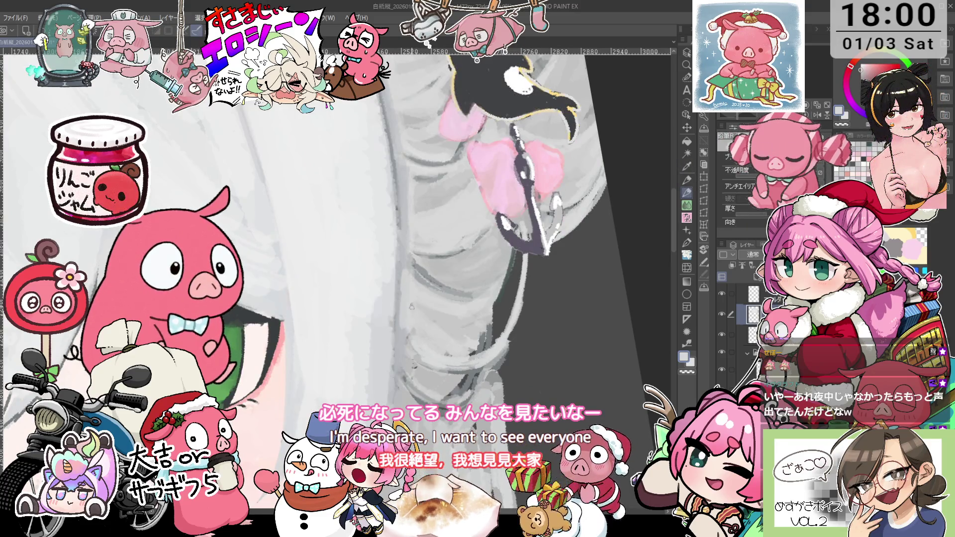
scroll(417, 339, down, 2)
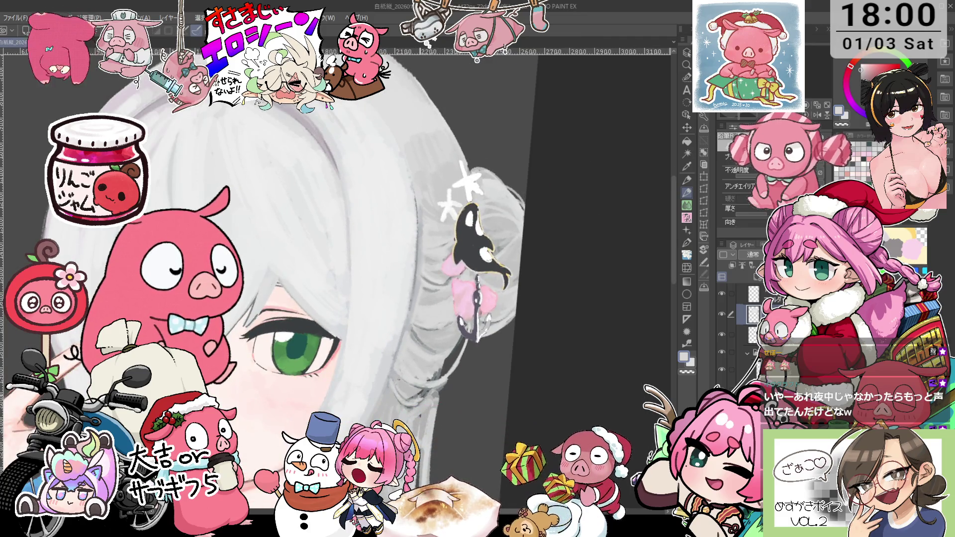
scroll(468, 314, up, 1)
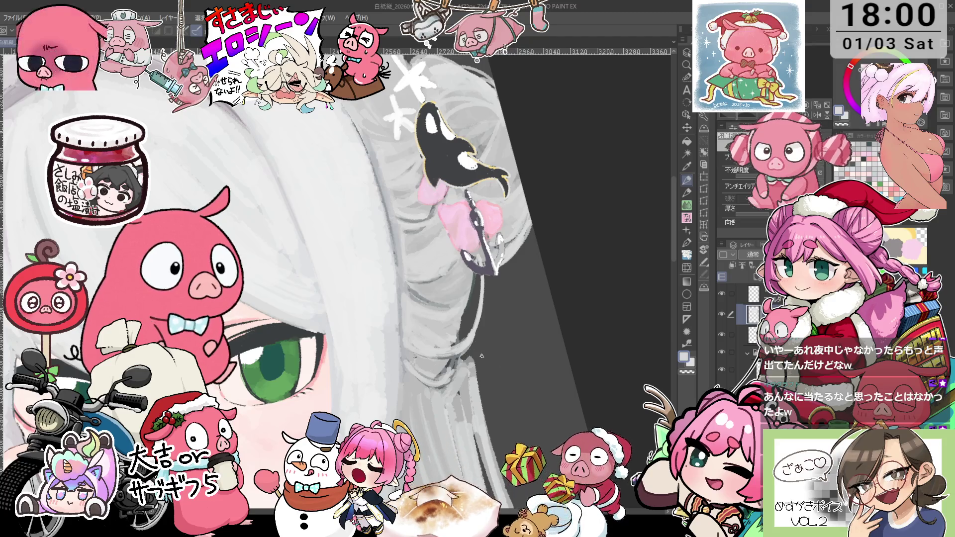
scroll(481, 356, down, 3)
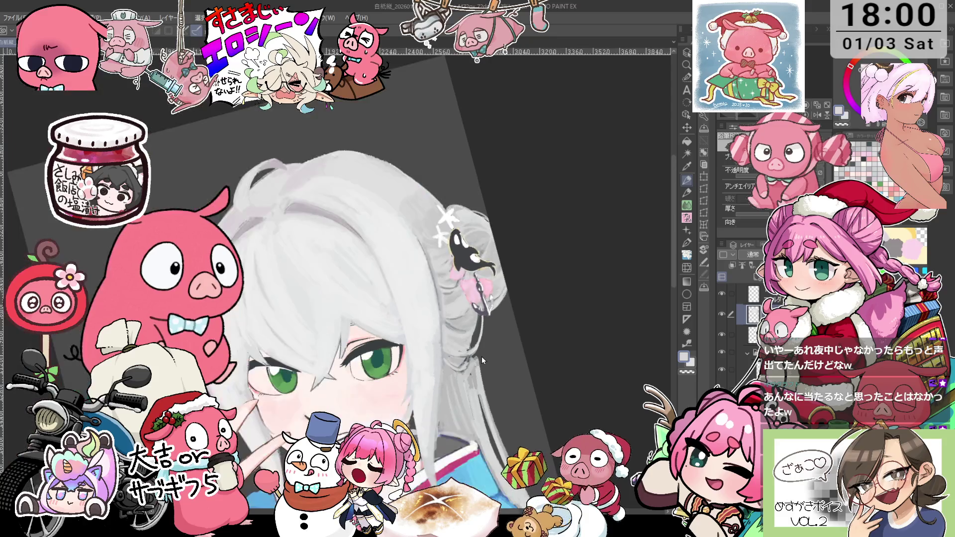
Shade the hair's outer edge with dark grey strokes, then sample a new colour from the hair.
scroll(492, 372, up, 2)
scroll(465, 281, up, 2)
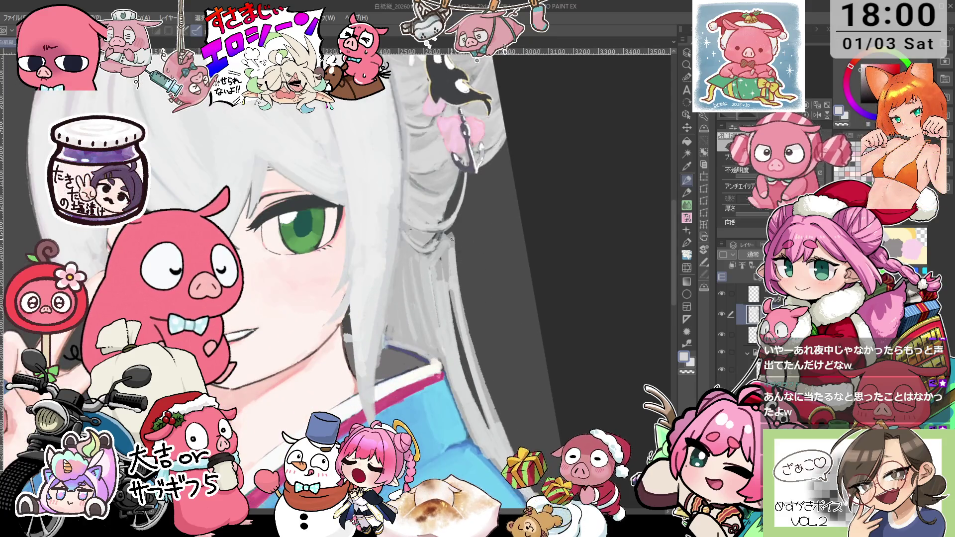
drag(453, 244, 468, 343)
drag(463, 269, 465, 317)
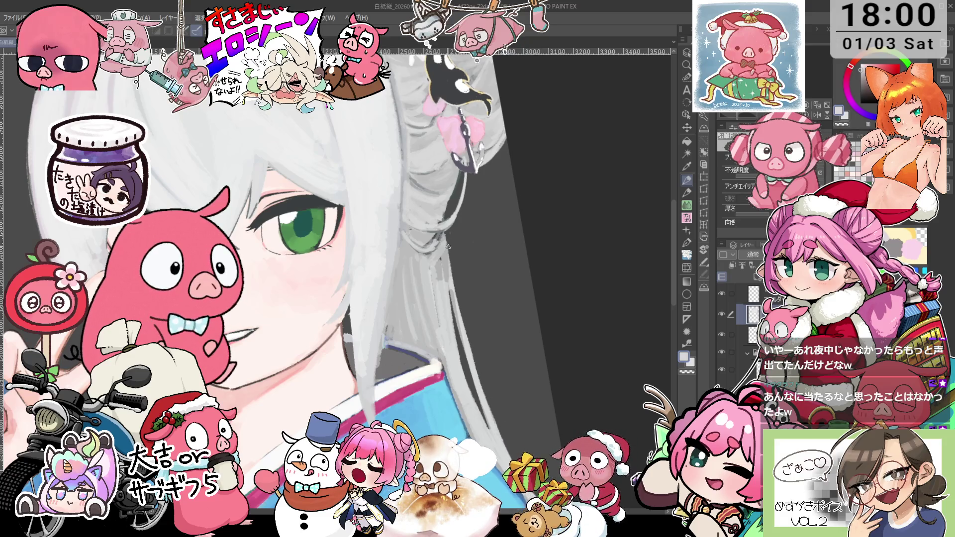
key(i)
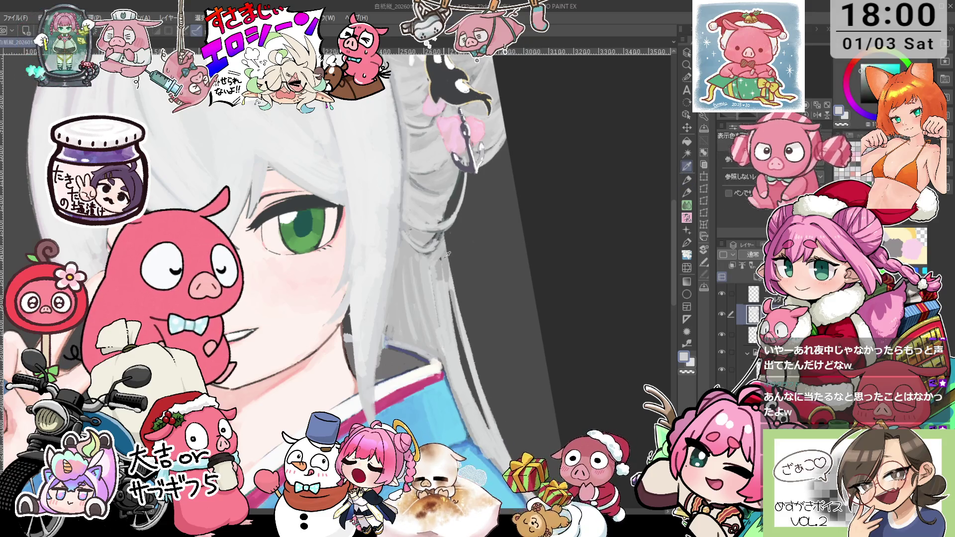
click(447, 254)
key(p)
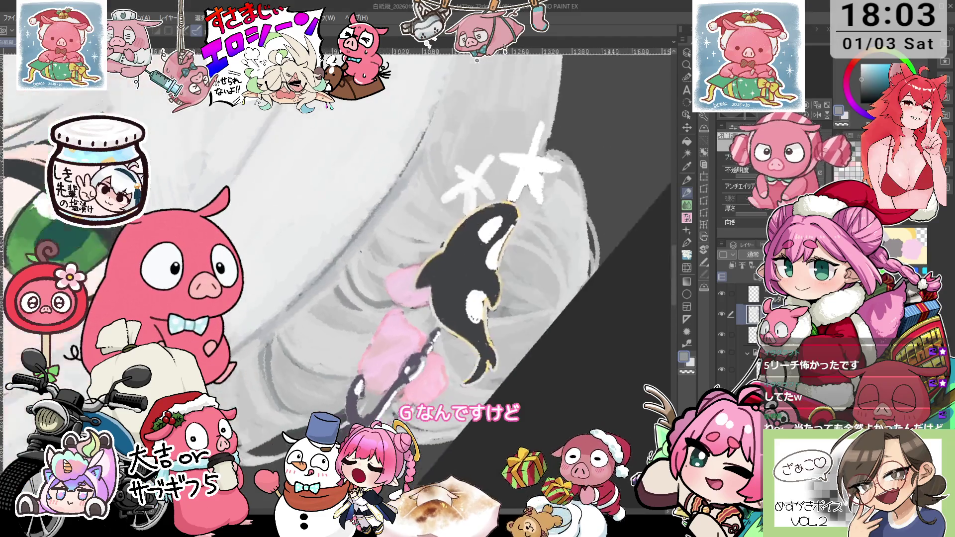
Choose red on the colour wheel and turn the view around the orca ornament.
alt+click(339, 284)
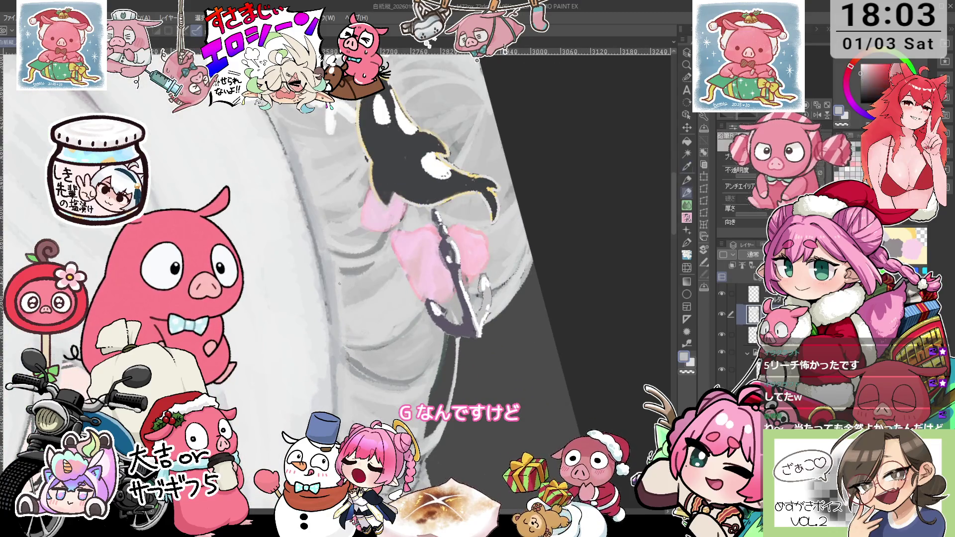
mouse_move(337, 280)
mouse_down()
mouse_move(358, 260)
mouse_move(378, 268)
mouse_up()
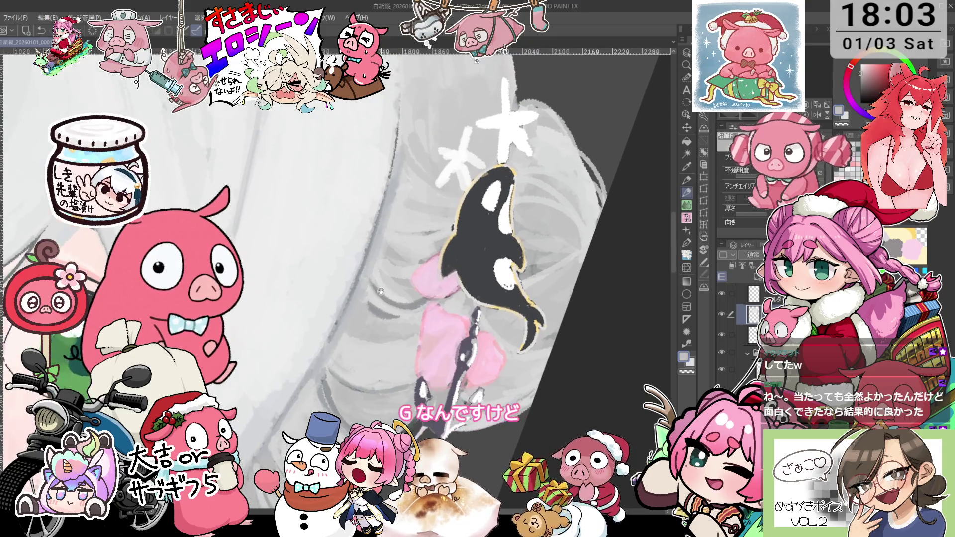
scroll(388, 263, up, 2)
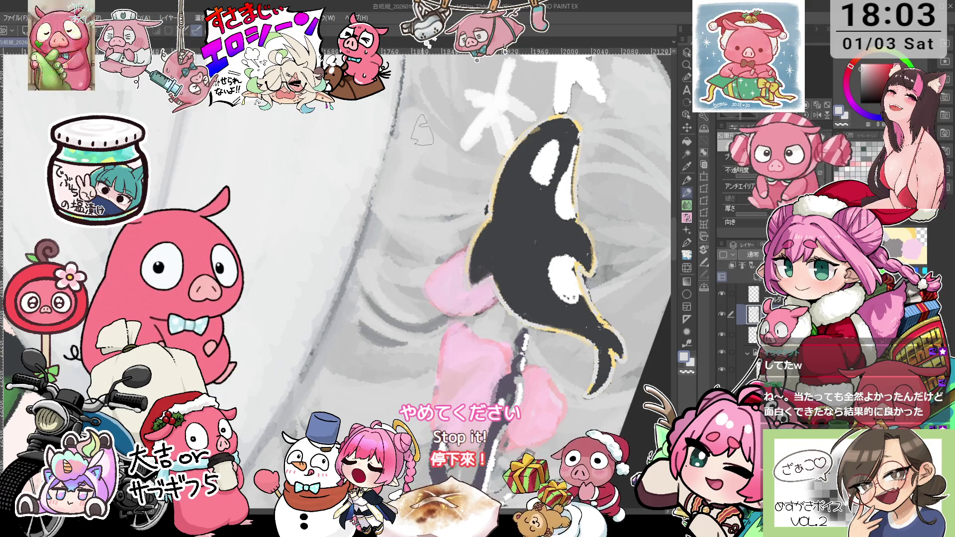
scroll(411, 119, down, 2)
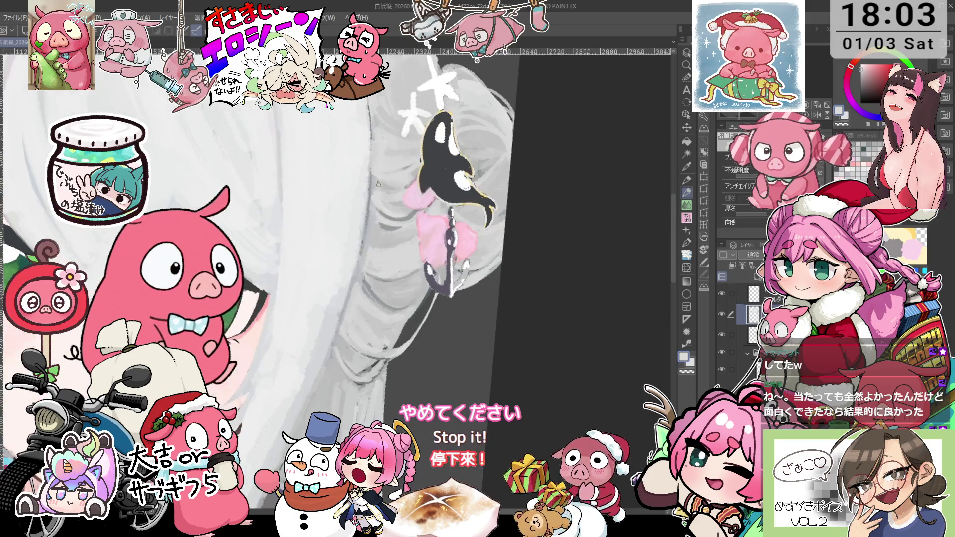